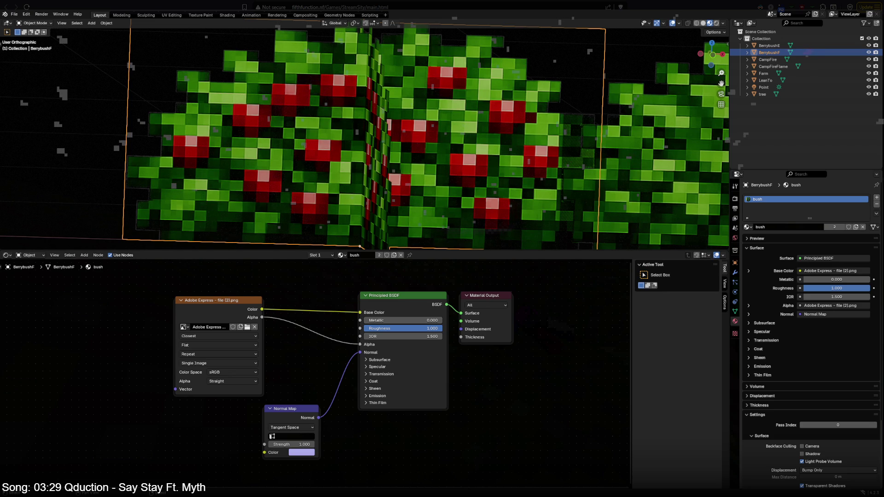
# Step: Delete the Normal Map node from the bush material, then select the CampFire object
pyautogui.click(284, 409)
pyautogui.press('x')
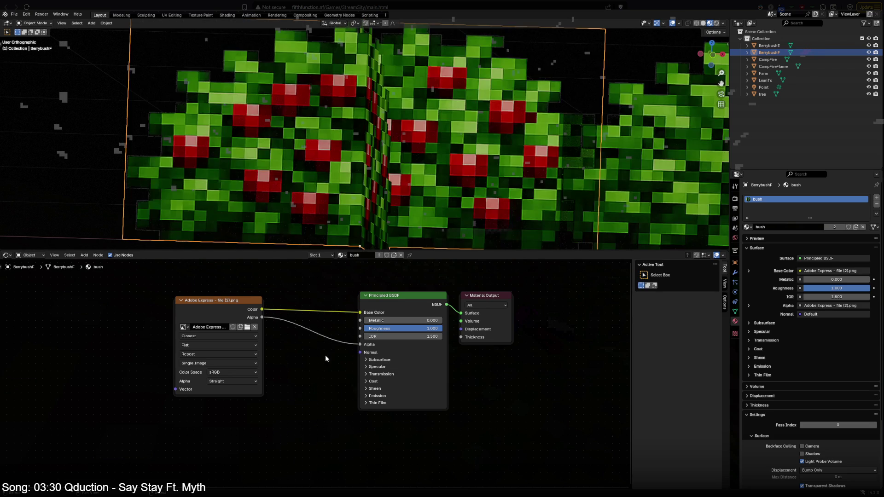
pyautogui.scroll(-3, 339, 204)
pyautogui.moveTo(340, 204)
pyautogui.mouseDown(button='middle')
pyautogui.moveTo(353, 196)
pyautogui.moveTo(287, 149)
pyautogui.moveTo(237, 140)
pyautogui.mouseUp(button='middle')
pyautogui.scroll(-5, 353, 195)
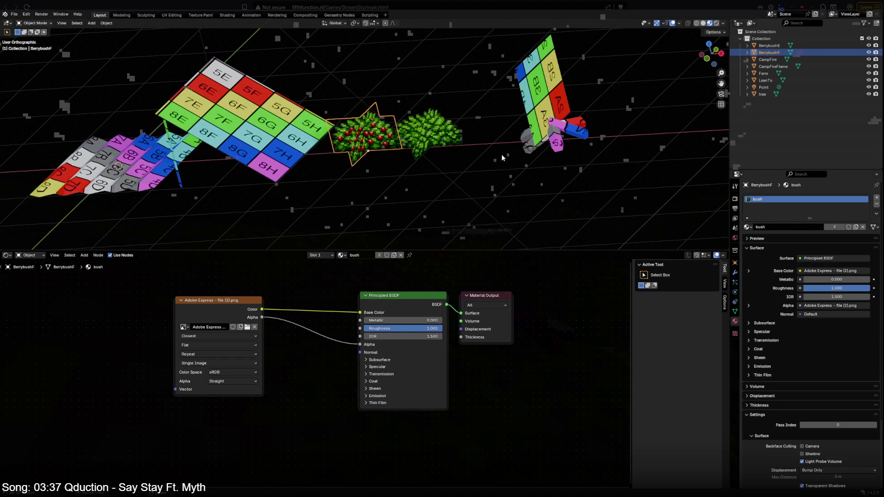
pyautogui.click(542, 128)
pyautogui.click(563, 135)
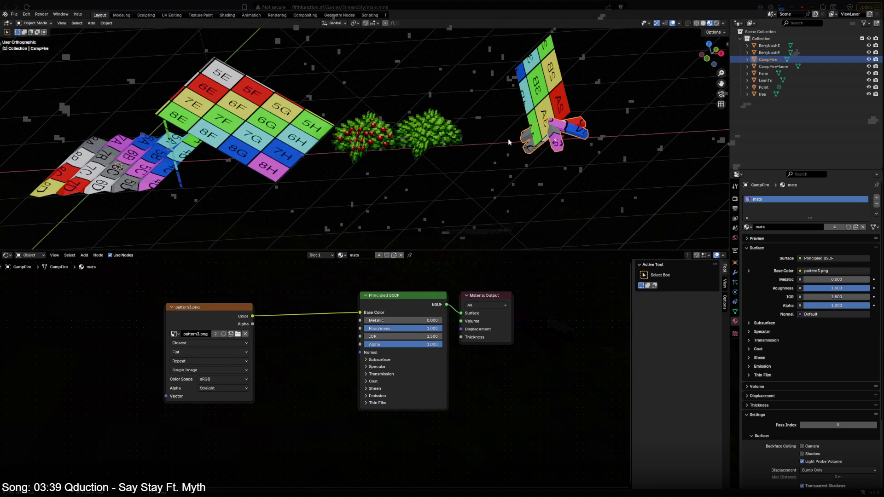
# Step: Add a new cube and move its geometry up to rest on the ground line
pyautogui.press('KP_1')
pyautogui.hotkey('ctrl', 'space')
pyautogui.scroll(-3, 517, 134)
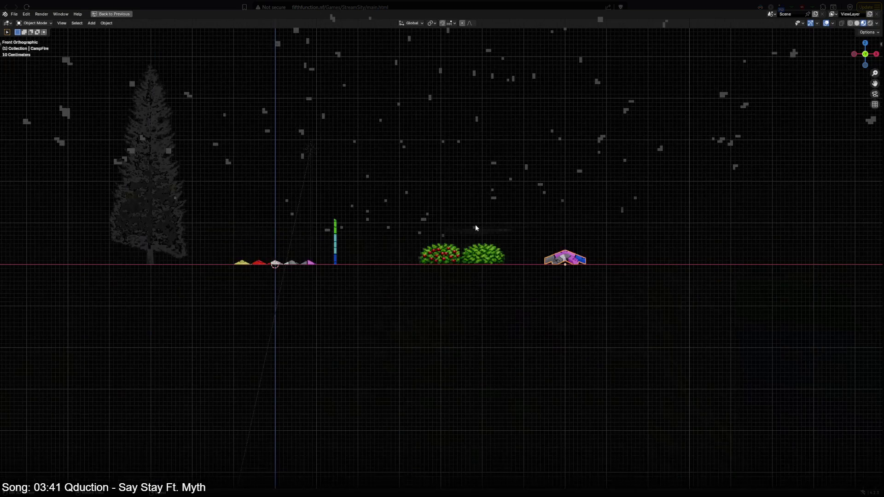
pyautogui.hotkey('shift', 'a')
pyautogui.moveTo(442, 141)
pyautogui.click(506, 149)
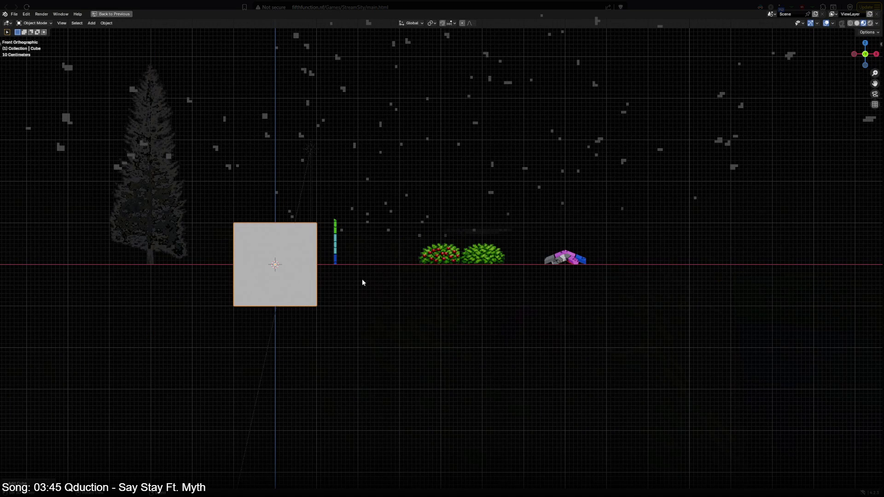
pyautogui.press('Tab')
pyautogui.press('a')
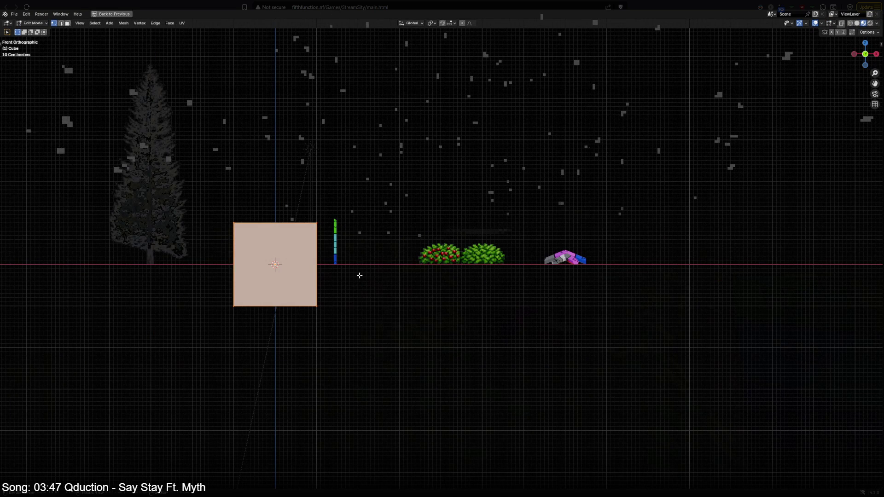
pyautogui.press('g')
pyautogui.click(357, 229)
pyautogui.press('Tab')
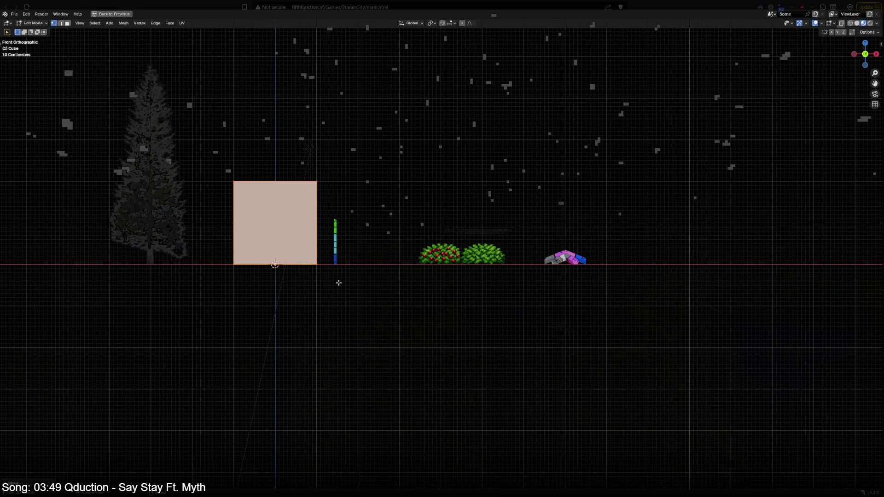
pyautogui.scroll(1, 379, 281)
# Step: Move the cube sideways so it sits to the right of the campfire
pyautogui.keyDown('shift'); pyautogui.moveTo(378, 281); pyautogui.dragTo(286, 277, button='middle'); pyautogui.keyUp('shift')
pyautogui.press('g')
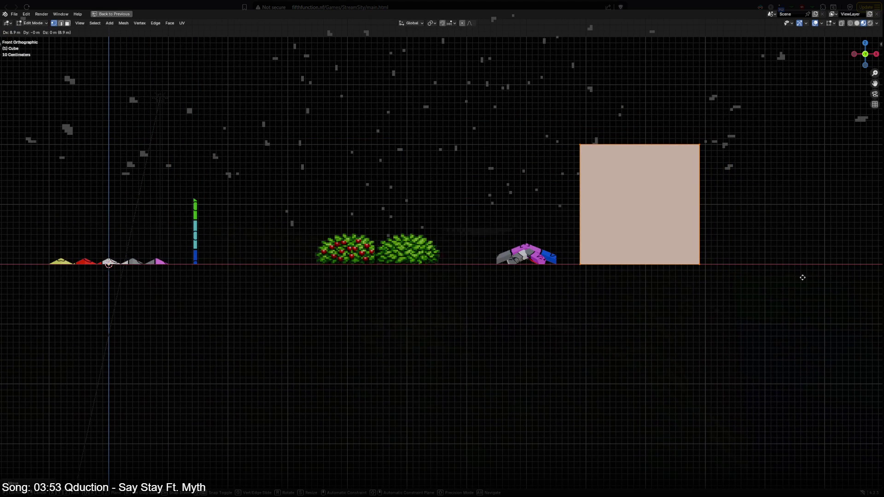
pyautogui.click(805, 279)
pyautogui.press('Tab')
pyautogui.moveTo(621, 311); pyautogui.dragTo(458, 333, button='middle')
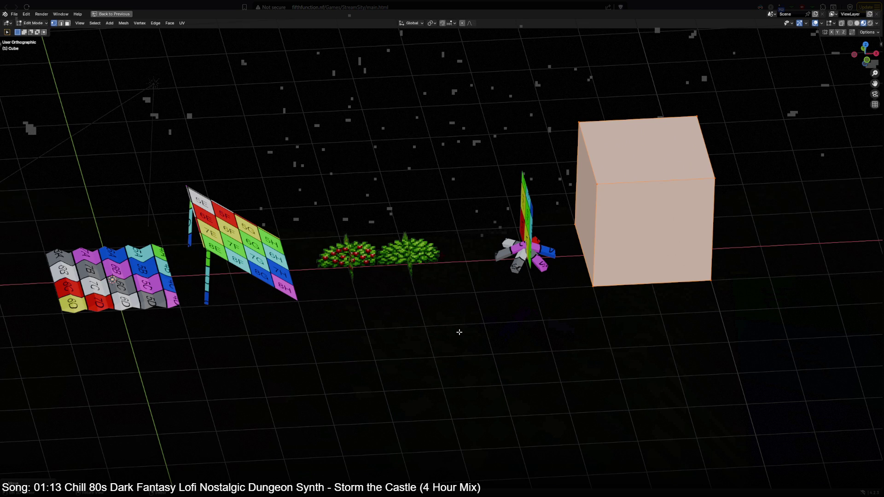
pyautogui.scroll(2, 458, 332)
# Step: In top-down wireframe view, nudge one bush sideways and select the middle bush cross
pyautogui.press('Tab')
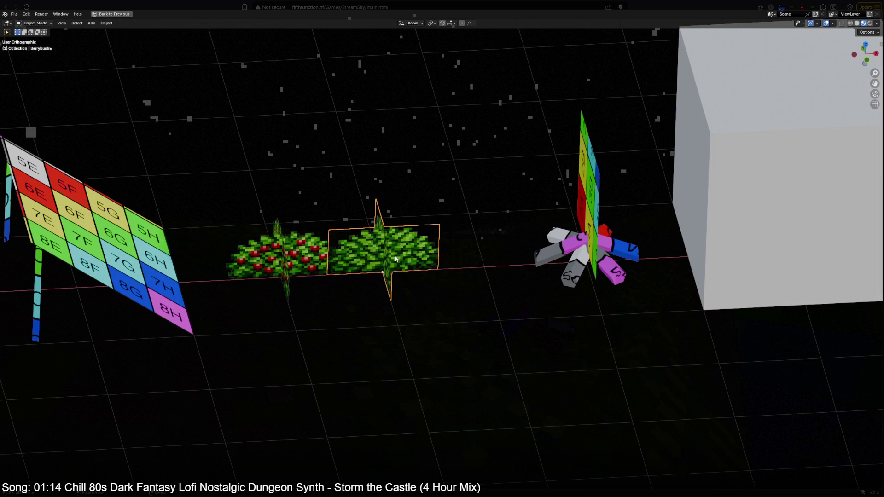
pyautogui.press('KP_7')
pyautogui.scroll(1, 397, 258)
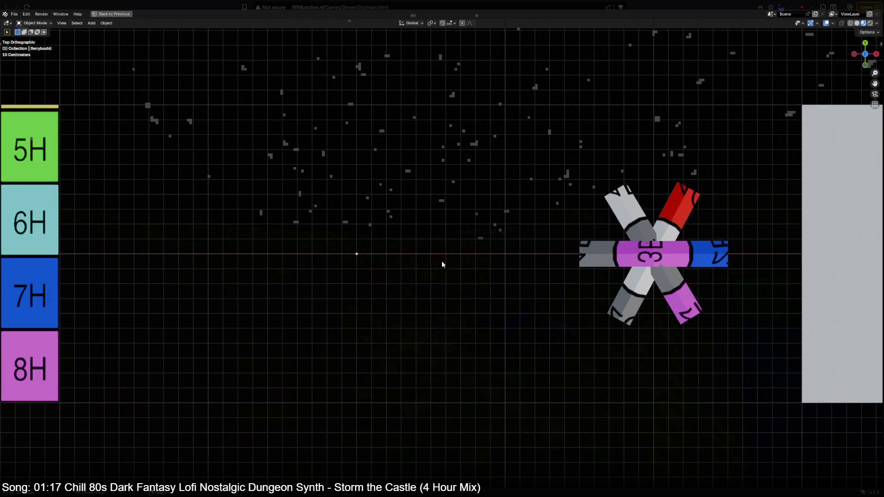
pyautogui.hotkey('shift', 'z')
pyautogui.press('g')
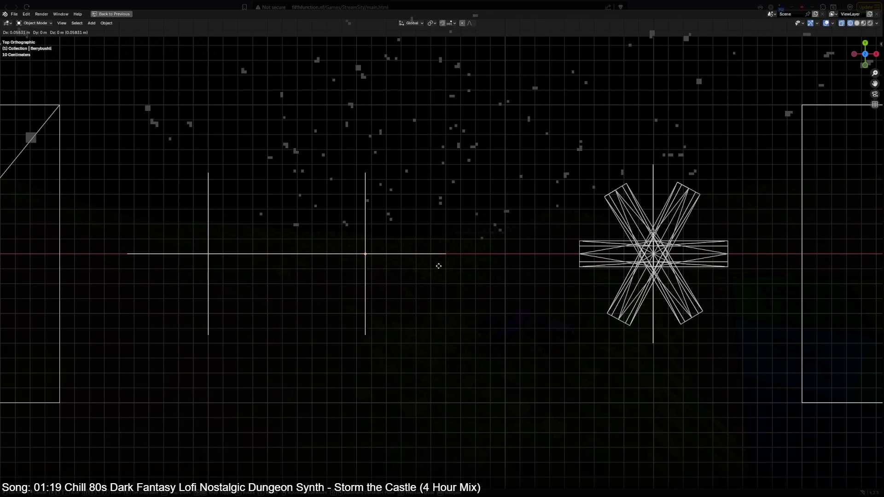
pyautogui.click(456, 267)
pyautogui.click(209, 254)
pyautogui.press('g')
pyautogui.rightClick(265, 254)
pyautogui.click(345, 256)
# Step: Scale the selected bush along the vertical axis and bring up the File menu
pyautogui.moveTo(382, 261); pyautogui.dragTo(511, 318, button='middle')
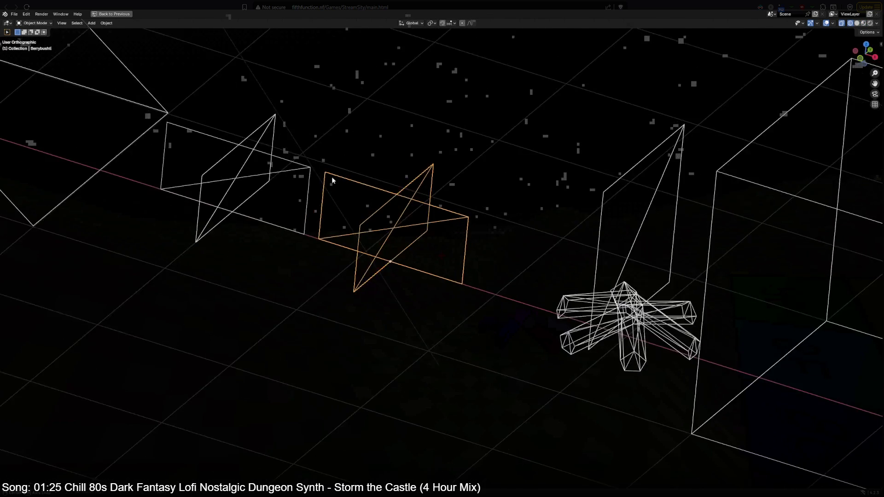
pyautogui.scroll(-3, 511, 318)
pyautogui.hotkey('shift', 'z')
pyautogui.moveTo(332, 267)
pyautogui.mouseDown(button='middle')
pyautogui.moveTo(423, 365)
pyautogui.moveTo(363, 297)
pyautogui.mouseUp(button='middle')
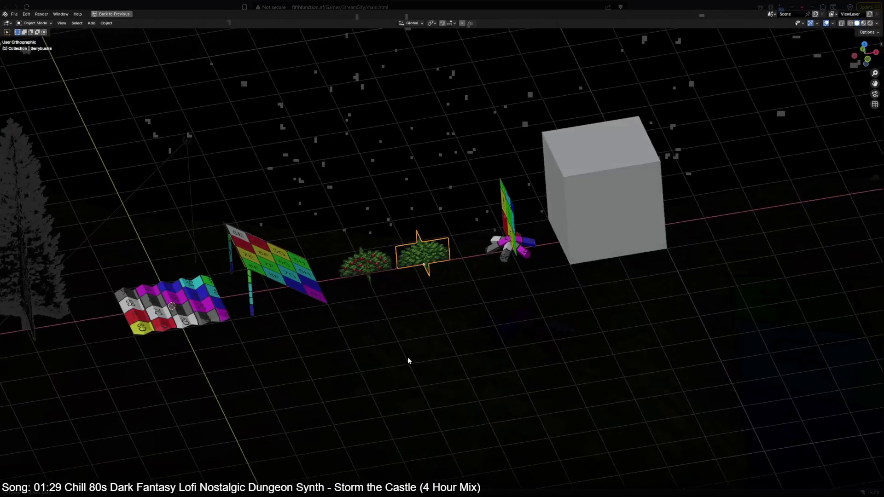
pyautogui.hotkey('shift', 'z')
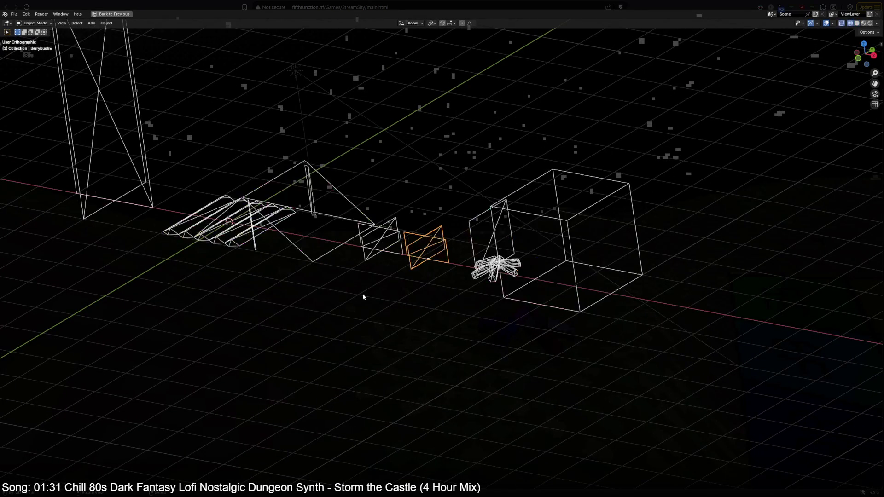
pyautogui.press('s')
pyautogui.press('z')
pyautogui.click(295, 215)
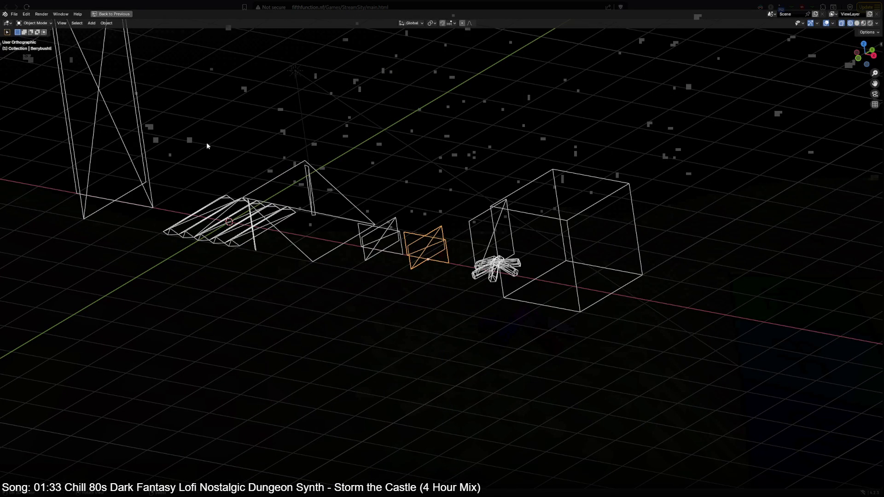
pyautogui.click(14, 14)
pyautogui.moveTo(27, 152)
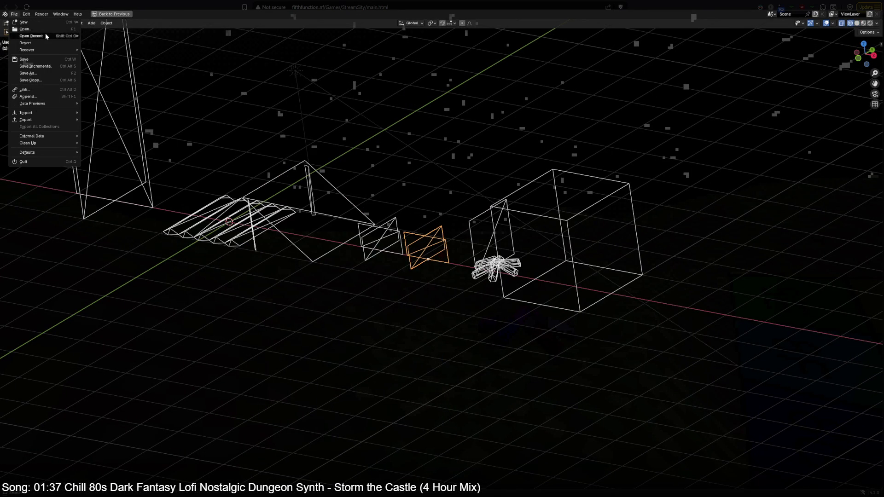
# Step: In Preferences > Add-ons, include the Development and Animation tagged add-ons
pyautogui.click(45, 126)
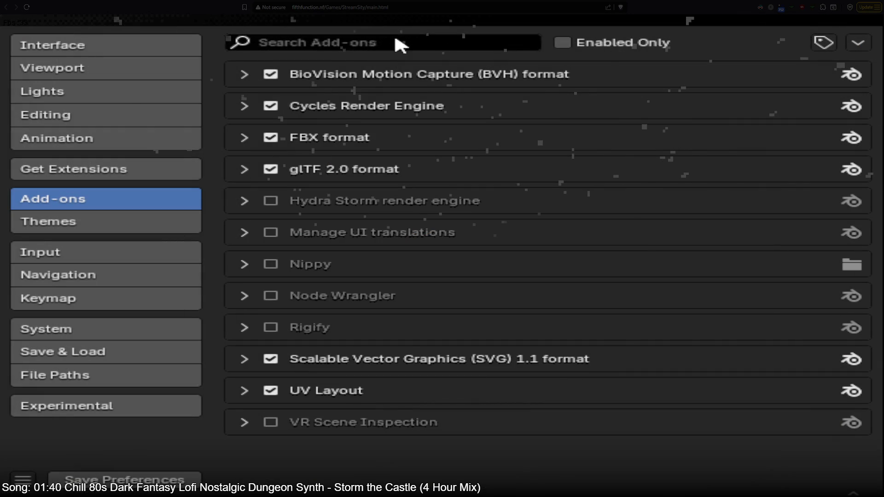
pyautogui.click(397, 41)
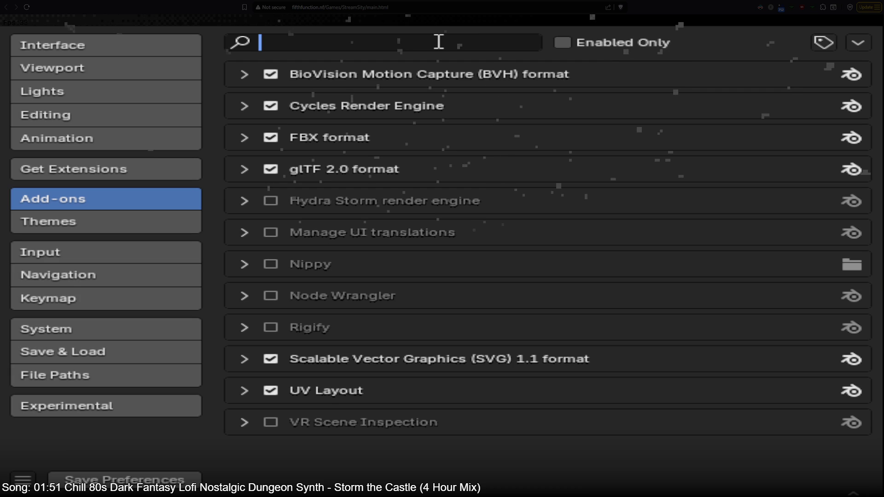
pyautogui.click(824, 43)
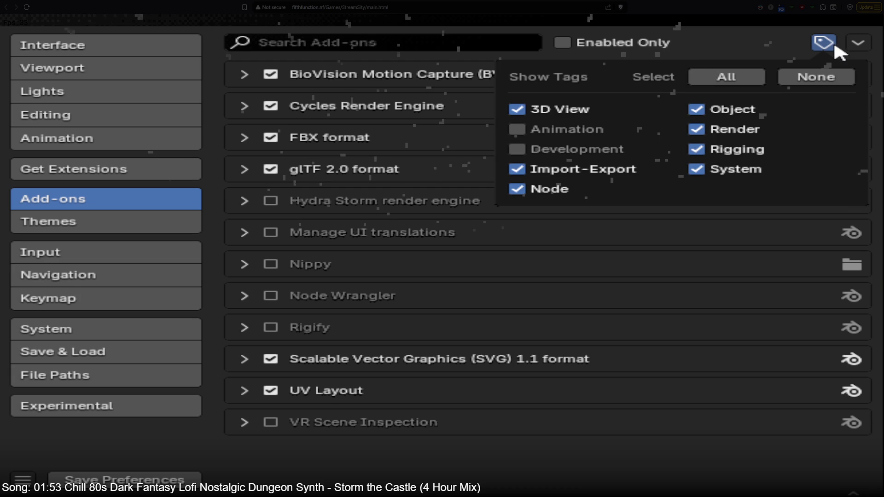
pyautogui.click(583, 132)
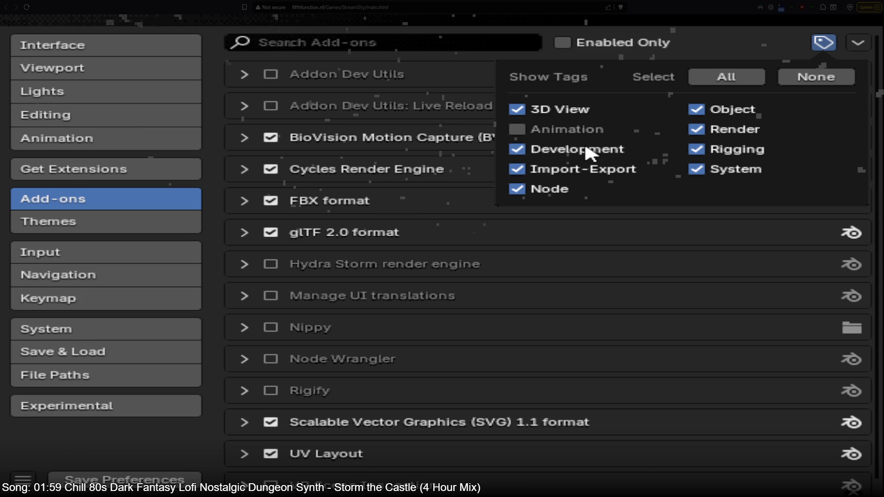
pyautogui.click(576, 129)
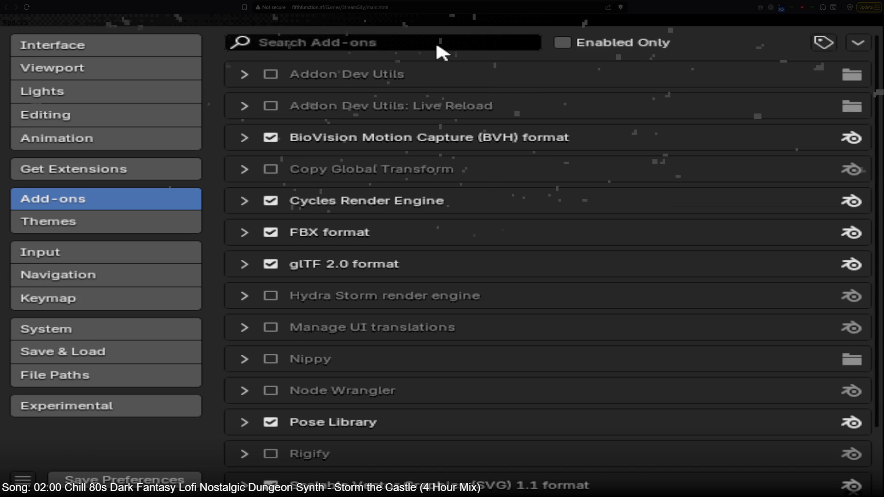
# Step: Clear the add-on search box and close the preferences window
pyautogui.click(436, 43)
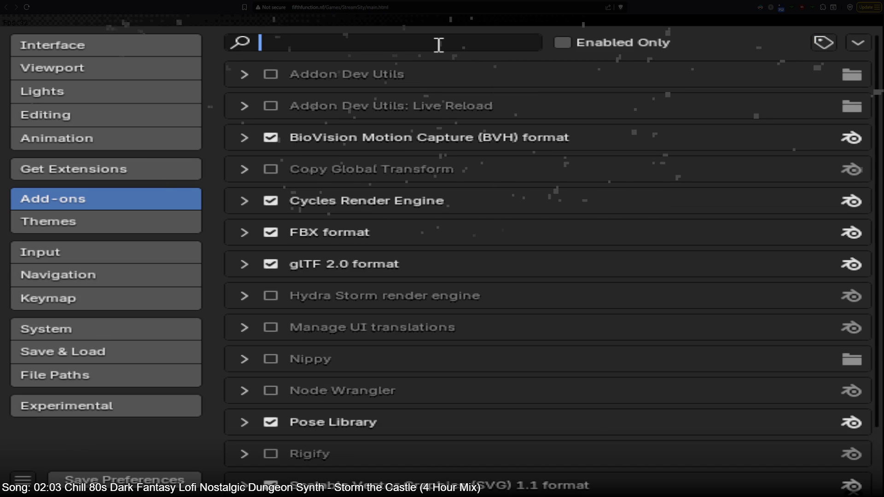
pyautogui.write('pi')
pyautogui.press('BackSpace')
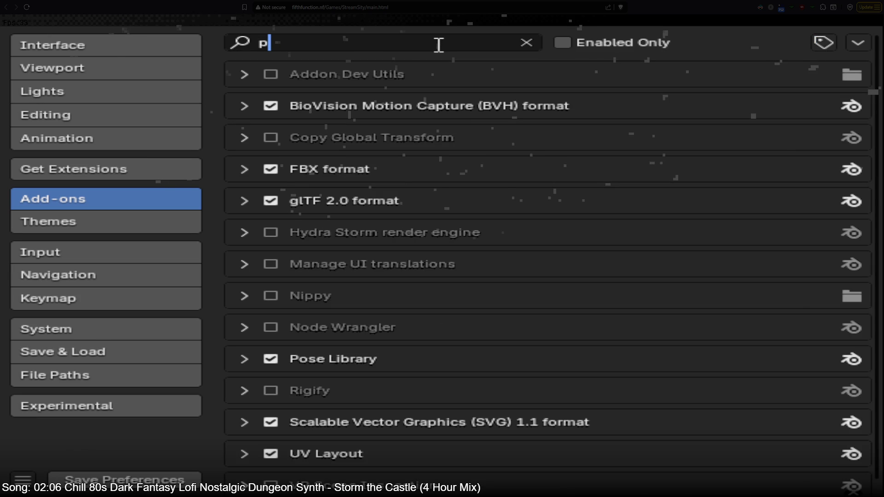
pyautogui.press('BackSpace')
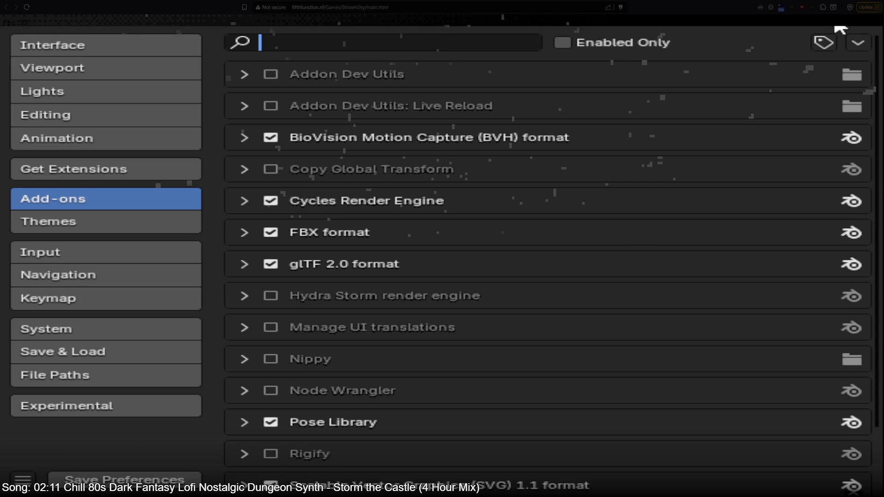
pyautogui.hotkey('alt', 'F4')
# Step: Save the file, inspect the scene from the front and switch the display to solid shading
pyautogui.click(574, 232)
pyautogui.moveTo(574, 232); pyautogui.dragTo(424, 319, button='middle')
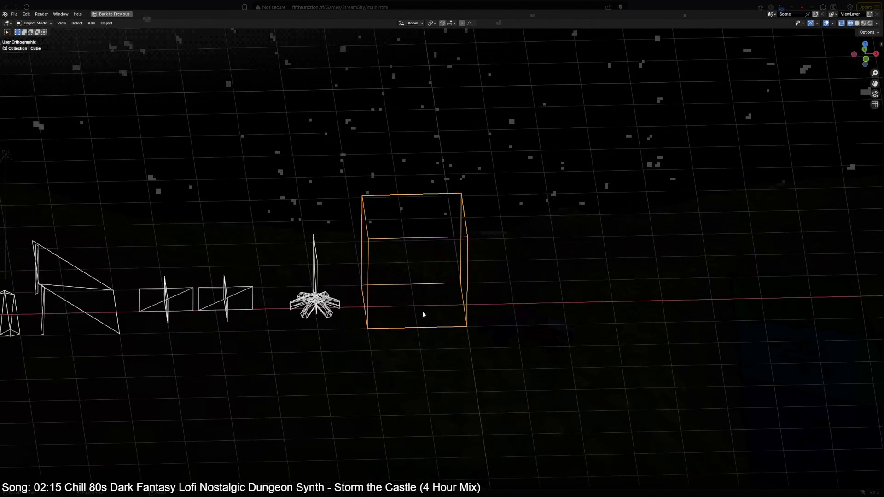
pyautogui.moveTo(368, 304); pyautogui.dragTo(404, 302, button='middle')
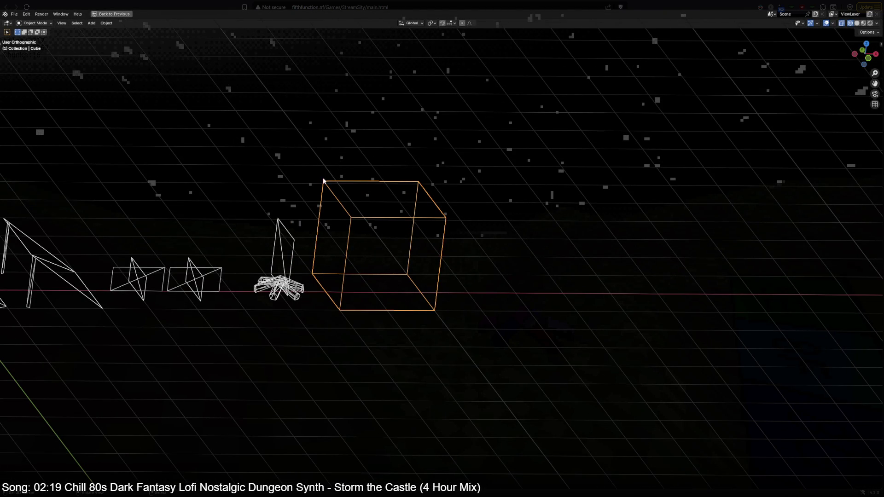
pyautogui.moveTo(327, 185)
pyautogui.mouseDown(button='middle')
pyautogui.moveTo(392, 295)
pyautogui.moveTo(412, 292)
pyautogui.mouseUp(button='middle')
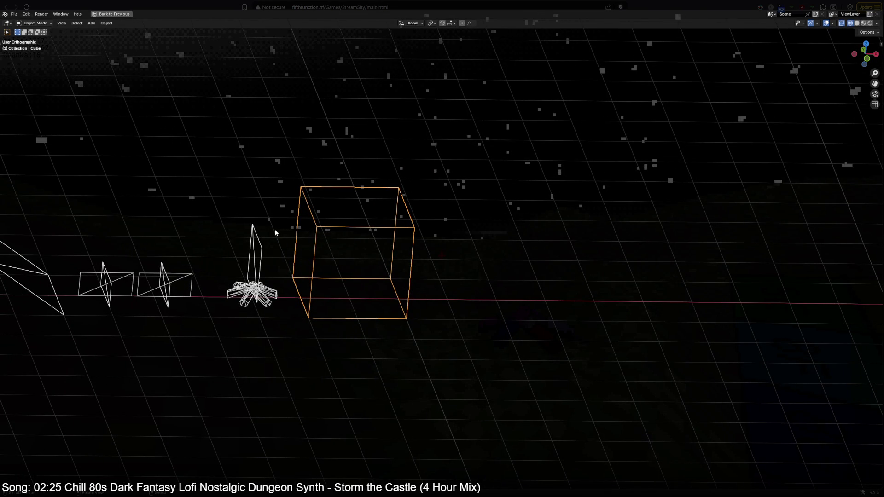
pyautogui.hotkey('ctrl', 's')
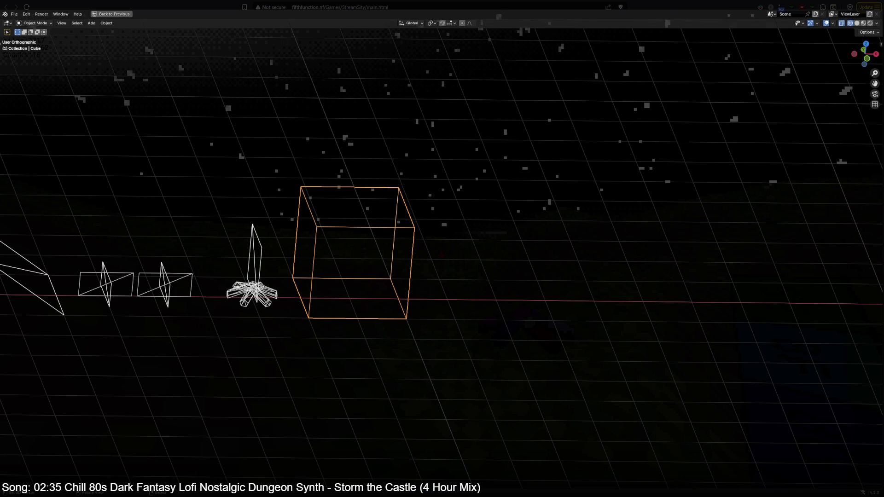
pyautogui.moveTo(389, 247)
pyautogui.mouseDown(button='middle')
pyautogui.moveTo(550, 257)
pyautogui.moveTo(311, 297)
pyautogui.moveTo(543, 198)
pyautogui.mouseUp(button='middle')
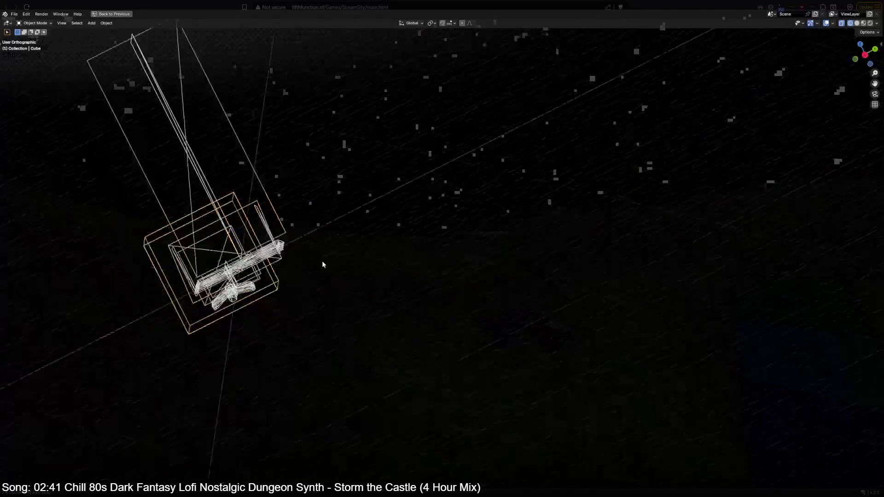
pyautogui.press('KP_1')
pyautogui.scroll(3, 542, 195)
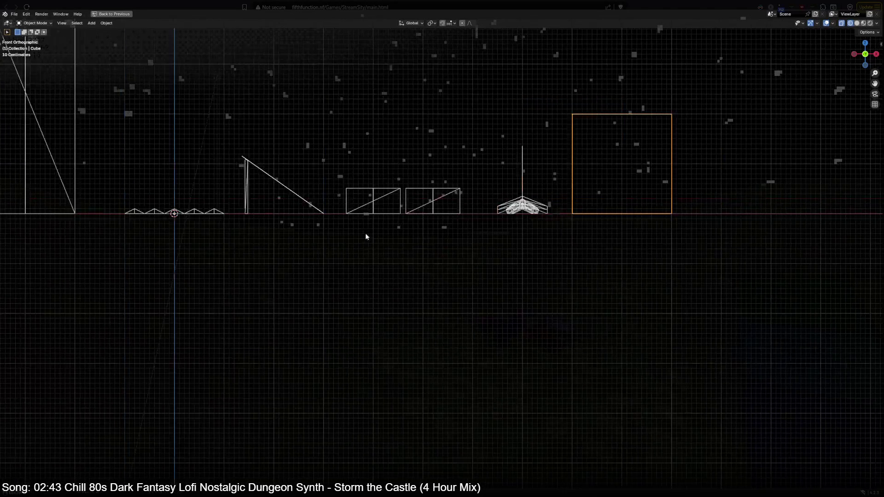
pyautogui.moveTo(580, 282)
pyautogui.mouseDown(button='middle')
pyautogui.moveTo(517, 241)
pyautogui.moveTo(640, 104)
pyautogui.moveTo(567, 214)
pyautogui.moveTo(464, 321)
pyautogui.moveTo(416, 245)
pyautogui.moveTo(306, 149)
pyautogui.mouseUp(button='middle')
pyautogui.scroll(-4, 566, 210)
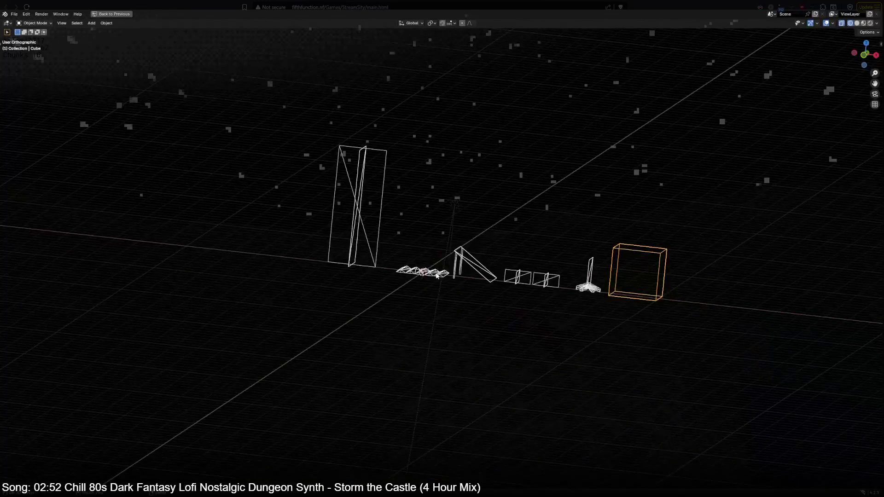
pyautogui.press('KP_1')
pyautogui.moveTo(436, 272)
pyautogui.keyDown('shift'); pyautogui.mouseDown(button='middle')
pyautogui.moveTo(445, 253)
pyautogui.moveTo(692, 333)
pyautogui.moveTo(410, 346)
pyautogui.moveTo(733, 335)
pyautogui.moveTo(814, 346)
pyautogui.moveTo(756, 396)
pyautogui.moveTo(638, 342)
pyautogui.moveTo(481, 228)
pyautogui.moveTo(459, 271)
pyautogui.moveTo(441, 252)
pyautogui.mouseUp(button='middle'); pyautogui.keyUp('shift')
pyautogui.press('z')
pyautogui.scroll(2, 440, 251)
pyautogui.scroll(2, 440, 252)
pyautogui.scroll(2, 440, 251)
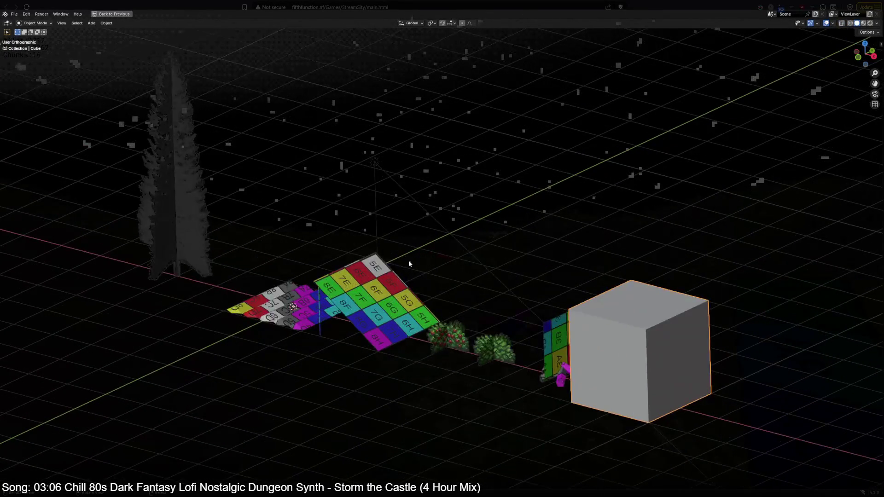
pyautogui.scroll(1, 441, 251)
# Step: Delete the point lamp above the scene, undo it, and select the cube
pyautogui.moveTo(300, 311)
pyautogui.mouseDown(button='middle')
pyautogui.moveTo(353, 253)
pyautogui.moveTo(326, 283)
pyautogui.mouseUp(button='middle')
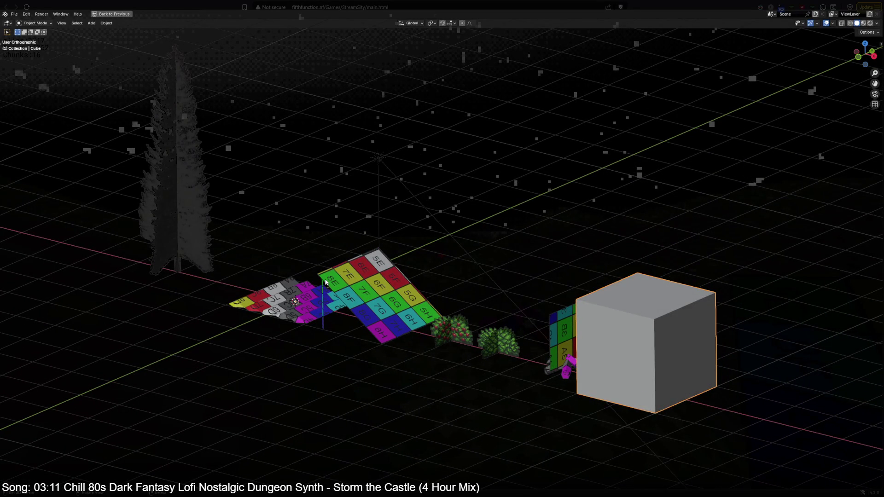
pyautogui.click(376, 160)
pyautogui.press('Delete')
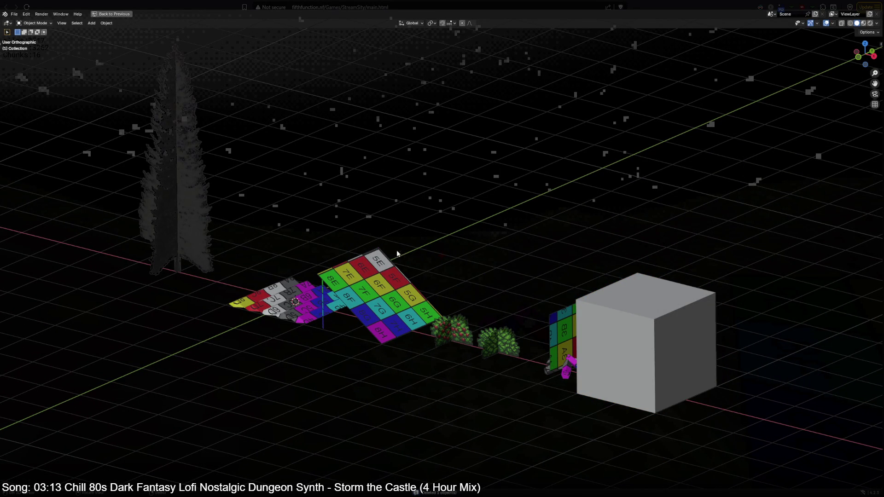
pyautogui.hotkey('ctrl', 'z')
pyautogui.moveTo(423, 339)
pyautogui.mouseDown(button='middle')
pyautogui.moveTo(502, 300)
pyautogui.moveTo(423, 288)
pyautogui.mouseUp(button='middle')
pyautogui.click(553, 281)
# Step: Delete the cube's geometry in Edit Mode and return to Object Mode
pyautogui.press('KP_1')
pyautogui.scroll(4, 526, 295)
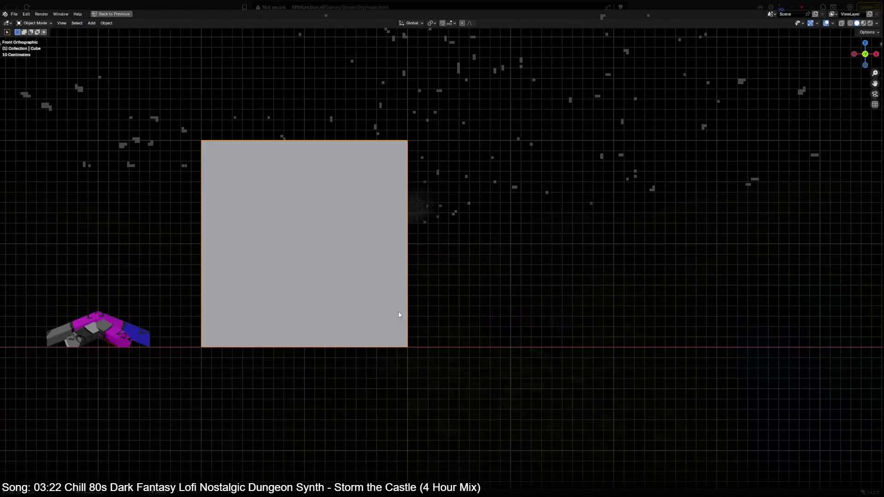
pyautogui.press('Tab')
pyautogui.keyDown('shift'); pyautogui.moveTo(355, 169); pyautogui.dragTo(447, 185, button='middle'); pyautogui.keyUp('shift')
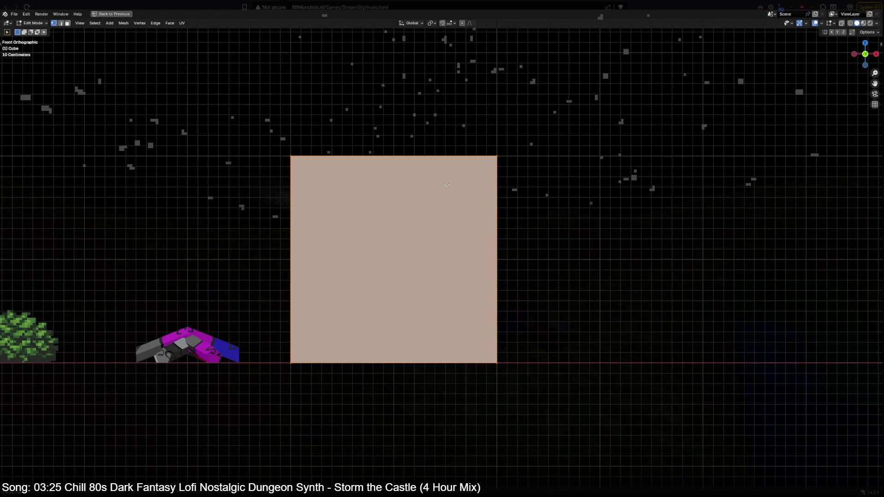
pyautogui.press('x')
pyautogui.click(447, 185)
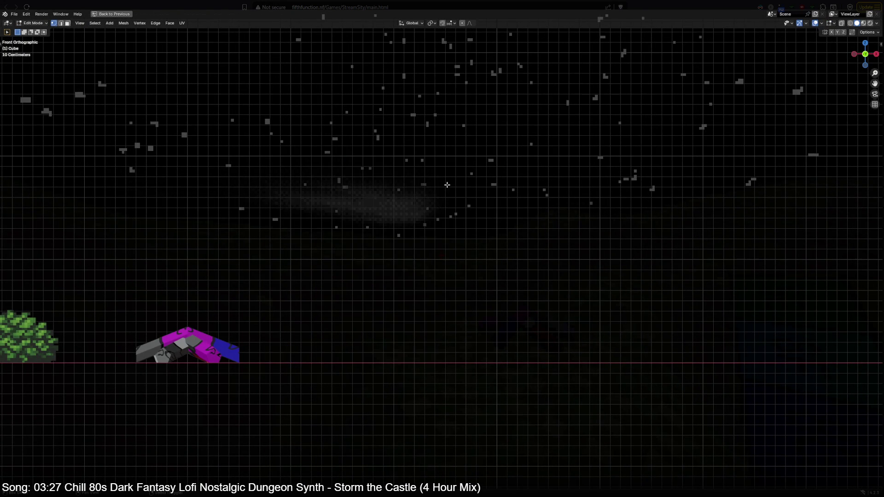
pyautogui.hotkey('shift', 'a')
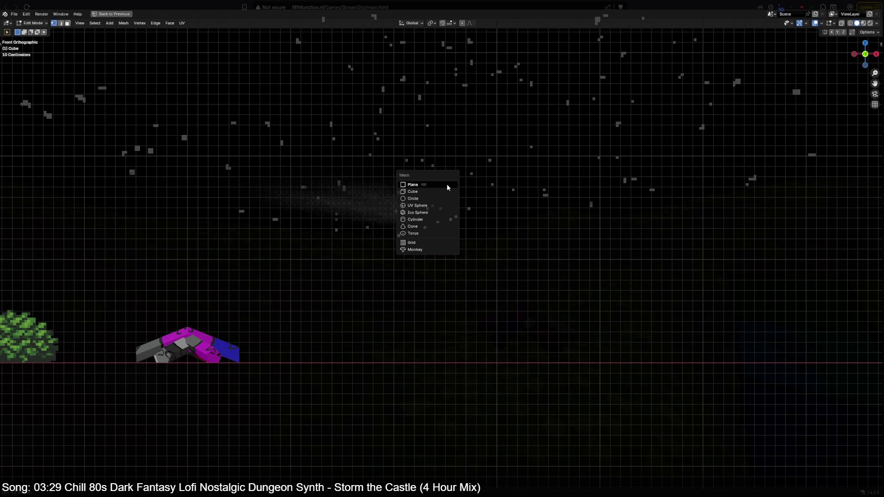
pyautogui.click(447, 184)
pyautogui.press('Tab')
# Step: Add a plane mesh, then ask to delete the selected cube
pyautogui.click(419, 226)
pyautogui.press('x')
pyautogui.click(419, 225)
pyautogui.hotkey('shift', 'a')
pyautogui.moveTo(386, 226)
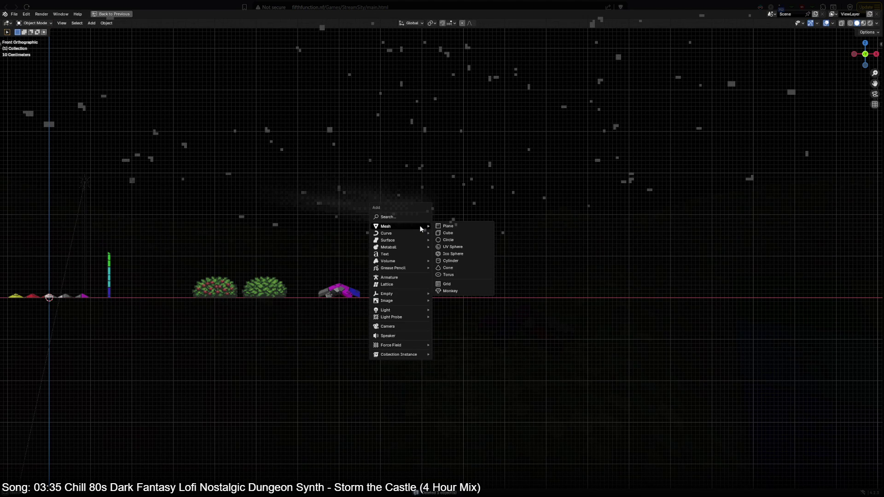
pyautogui.click(450, 226)
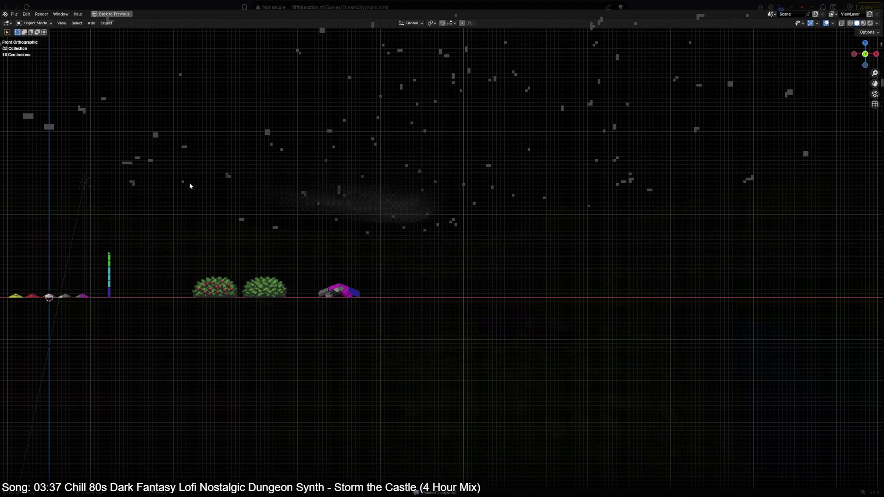
pyautogui.press('Tab')
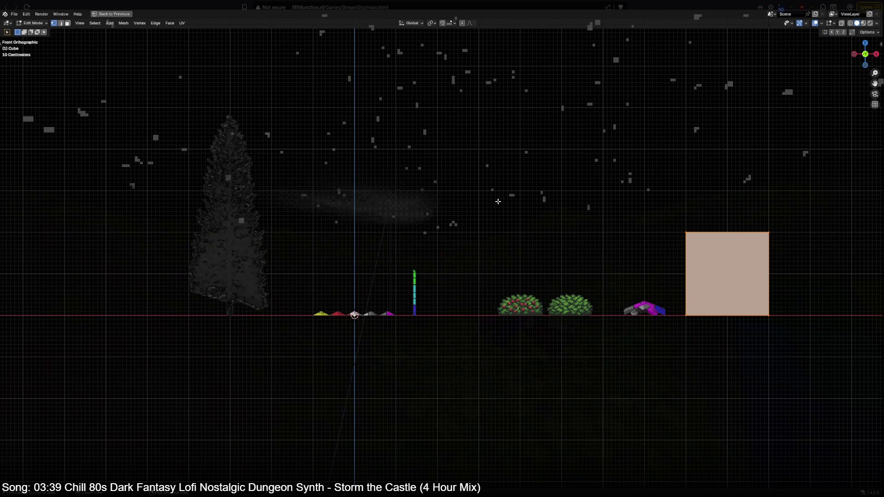
pyautogui.press('Tab')
pyautogui.press('x')
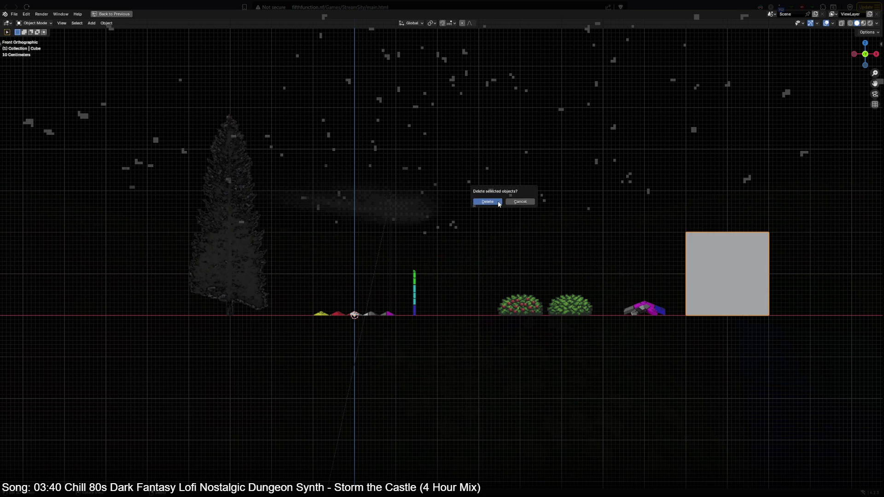
# Step: Delete the cube, add a six-vertex circle at the origin, then add a cylinder
pyautogui.click(499, 203)
pyautogui.hotkey('shift', 'a')
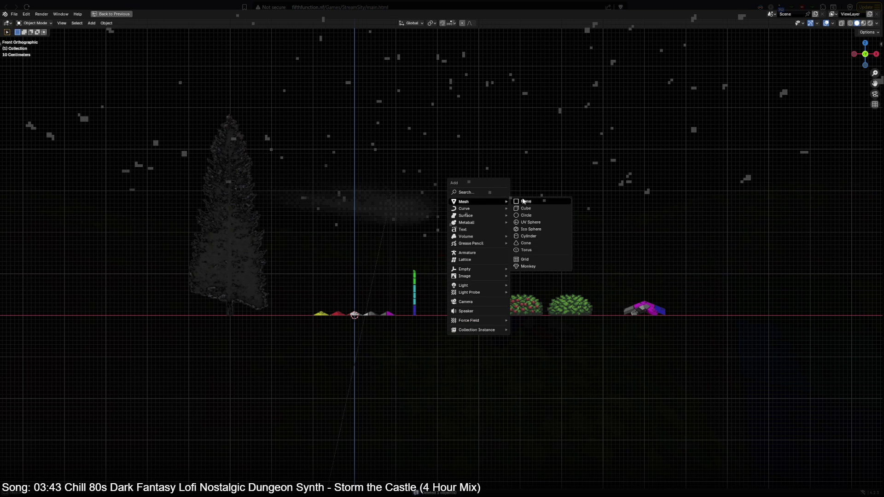
pyautogui.click(536, 216)
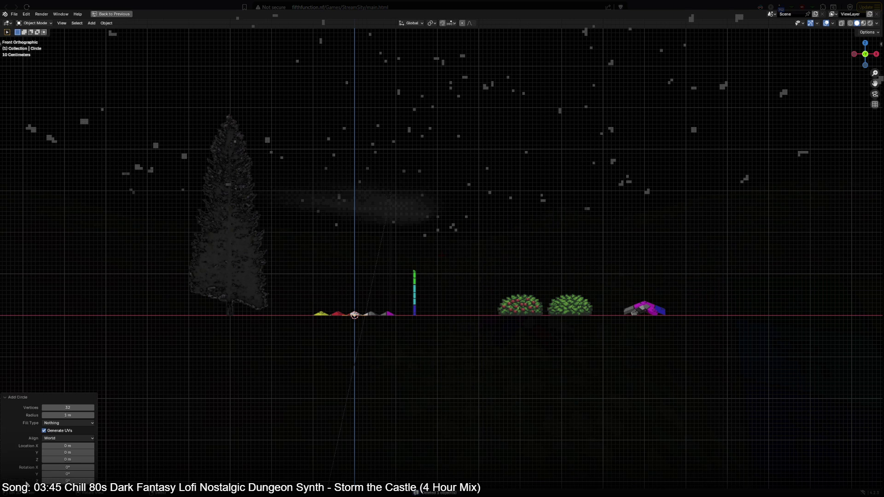
pyautogui.doubleClick(66, 408)
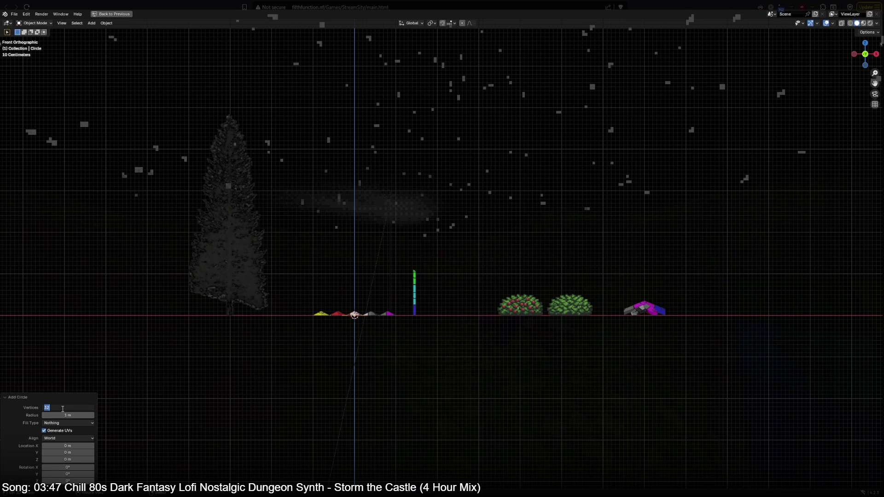
pyautogui.write('4')
pyautogui.press('Return')
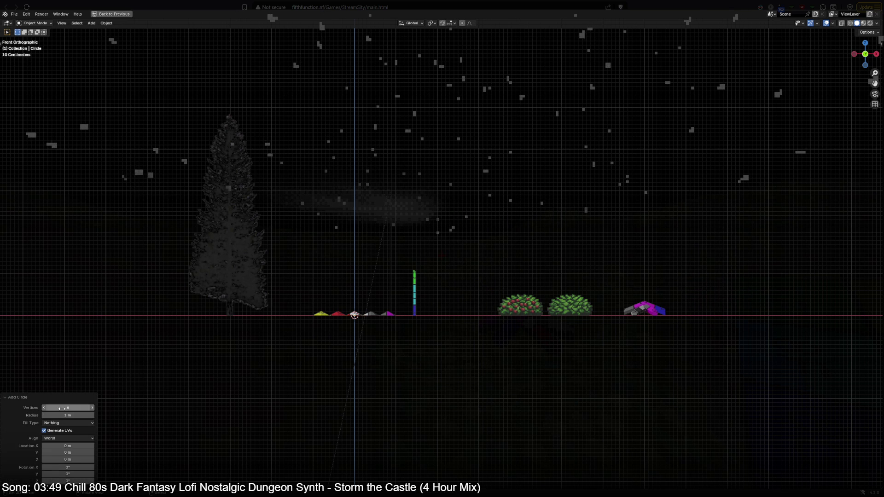
pyautogui.scroll(2, 442, 208)
pyautogui.scroll(2, 442, 208)
pyautogui.scroll(2, 477, 251)
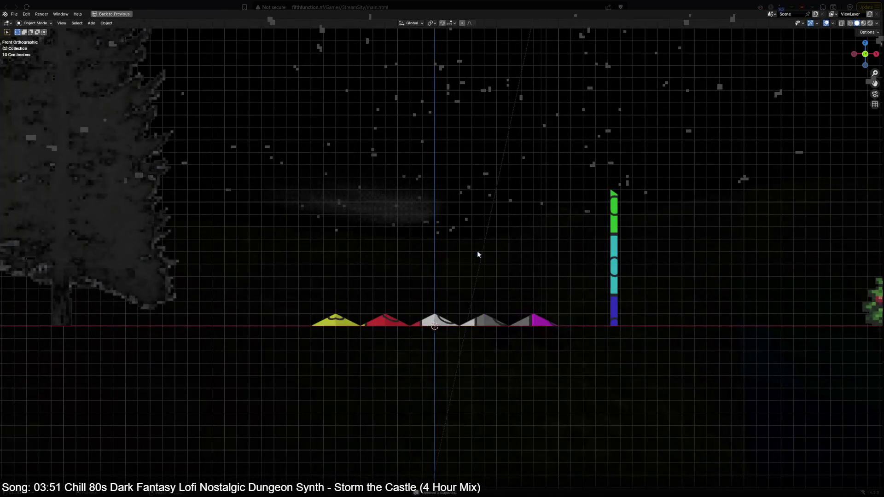
pyautogui.hotkey('shift', 'a')
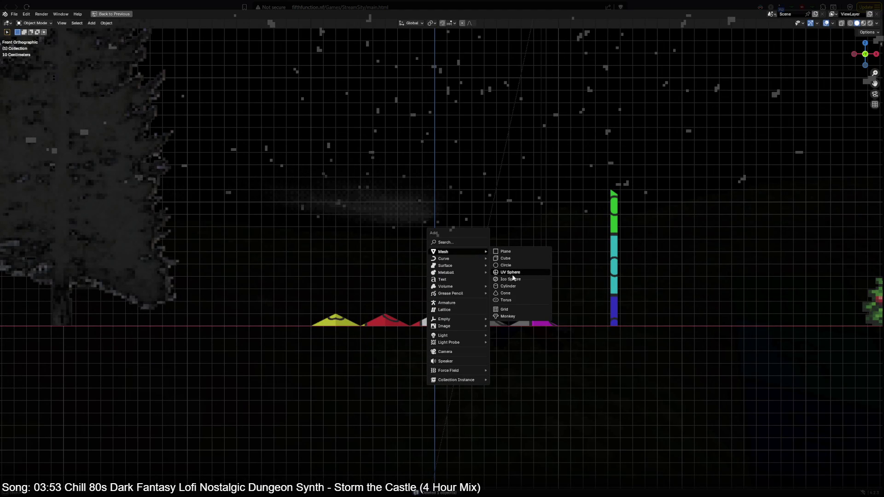
pyautogui.click(508, 285)
# Step: Set the new cylinder's vertex count to 4, then raise it to 7 sides
pyautogui.doubleClick(68, 400)
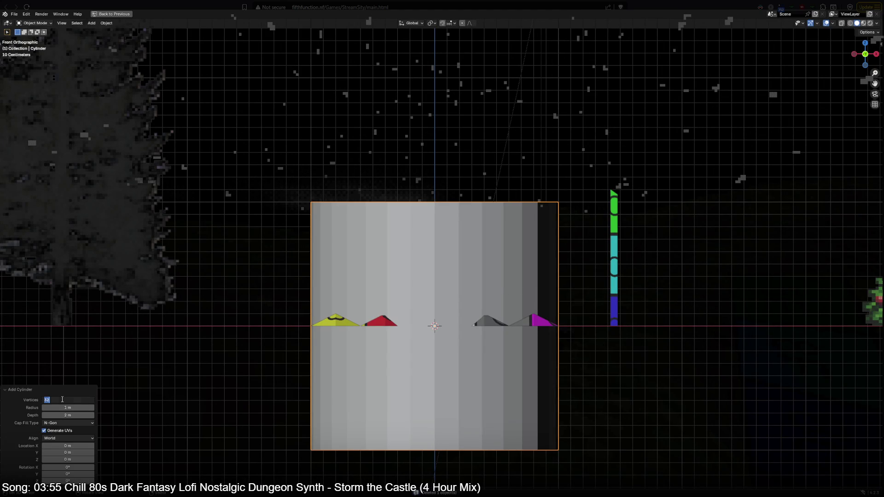
pyautogui.write('4')
pyautogui.press('Return')
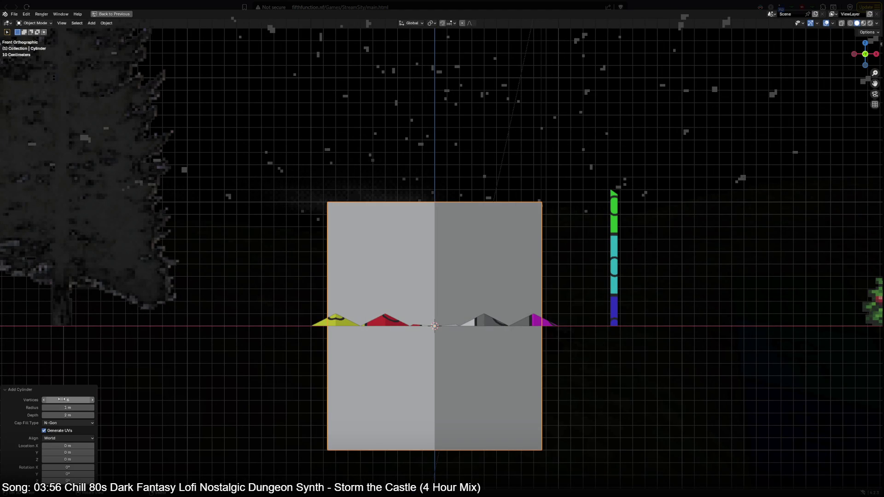
pyautogui.moveTo(345, 353)
pyautogui.mouseDown(button='middle')
pyautogui.moveTo(396, 289)
pyautogui.moveTo(414, 228)
pyautogui.mouseUp(button='middle')
pyautogui.click(93, 400)
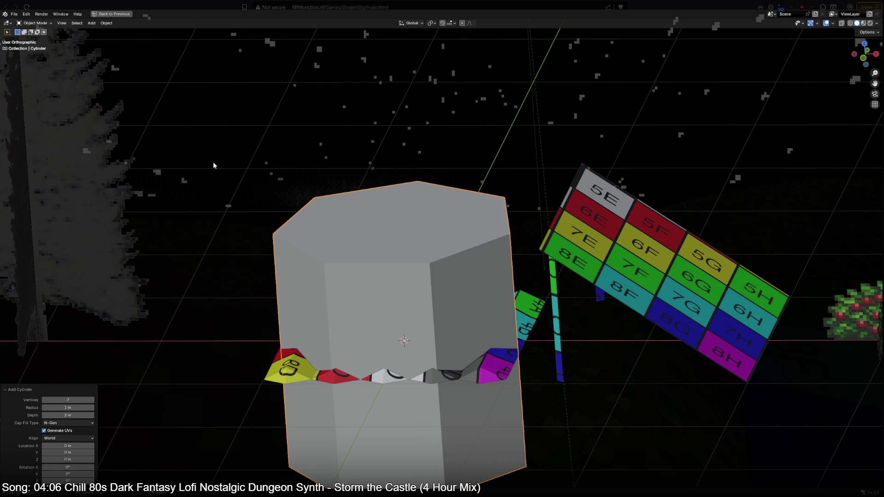
# Step: Turn on the viewport Statistics overlay showing the cylinder's 14 vertices, 21 edges and 9 faces
pyautogui.press('Tab')
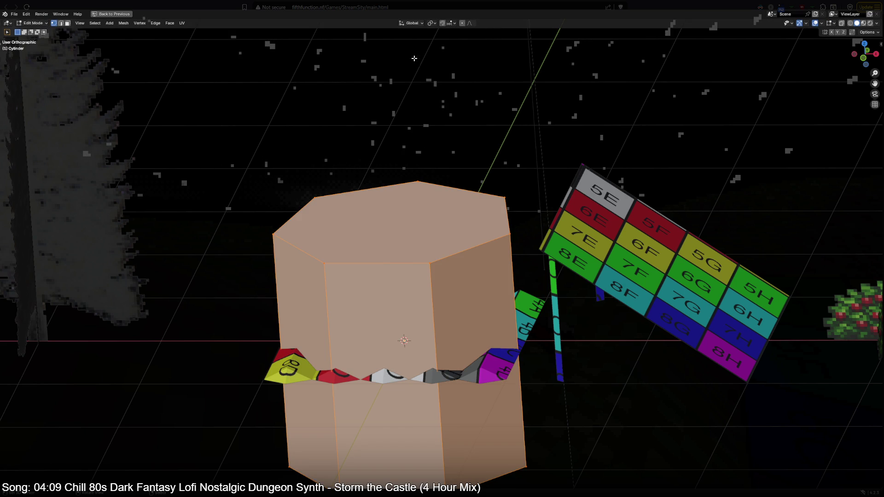
pyautogui.moveTo(181, 42)
pyautogui.mouseDown(button='middle')
pyautogui.moveTo(427, 129)
pyautogui.moveTo(373, 100)
pyautogui.mouseUp(button='middle')
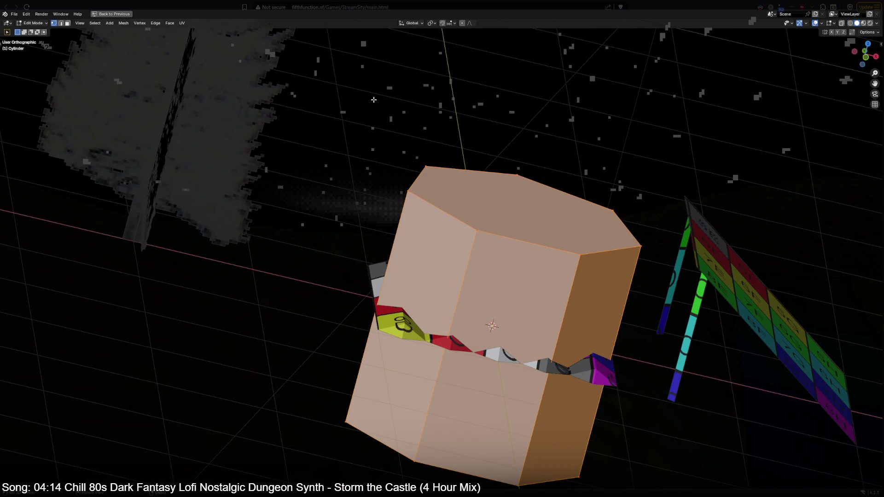
pyautogui.scroll(2, 373, 100)
pyautogui.scroll(-4, 388, 113)
pyautogui.moveTo(388, 113); pyautogui.dragTo(755, 125, button='middle')
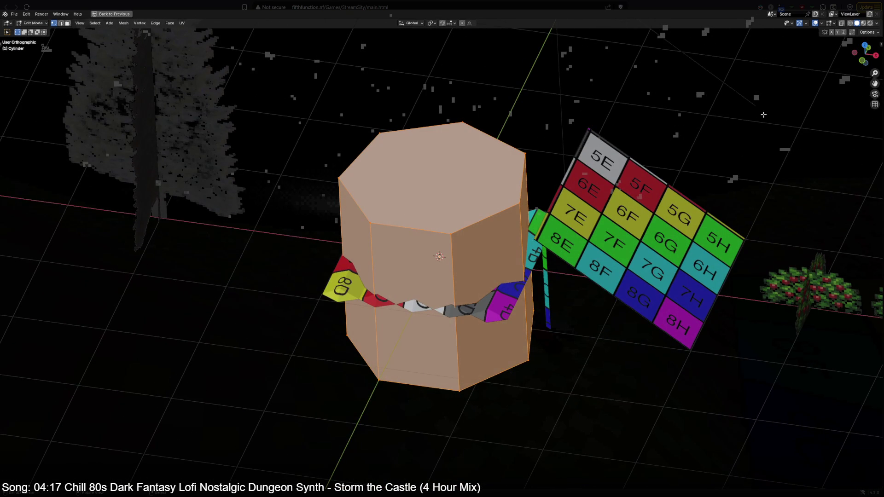
pyautogui.click(807, 24)
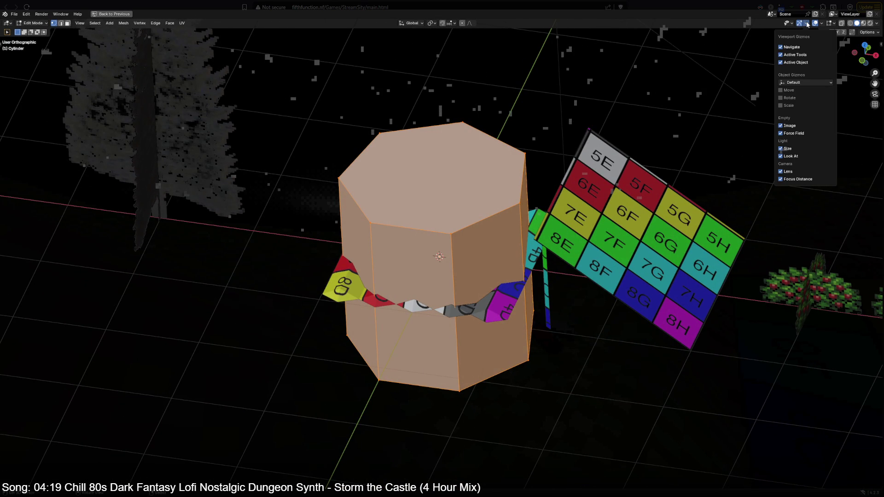
pyautogui.moveTo(822, 23)
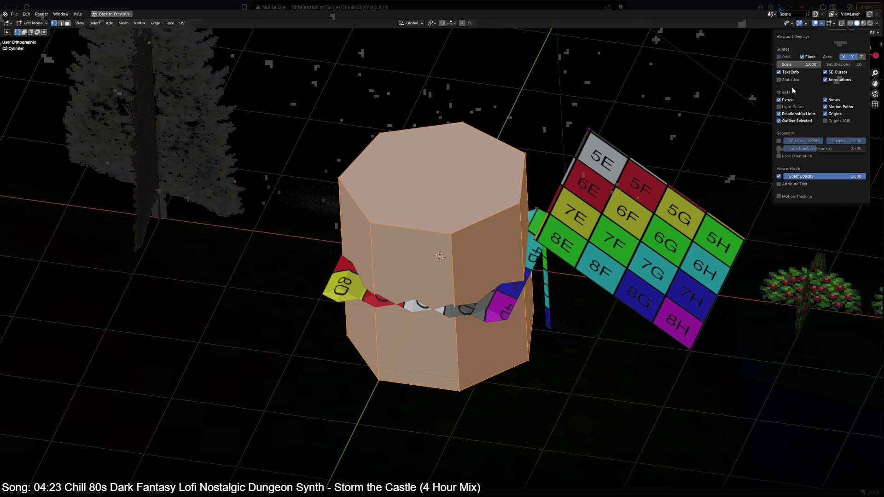
pyautogui.click(779, 79)
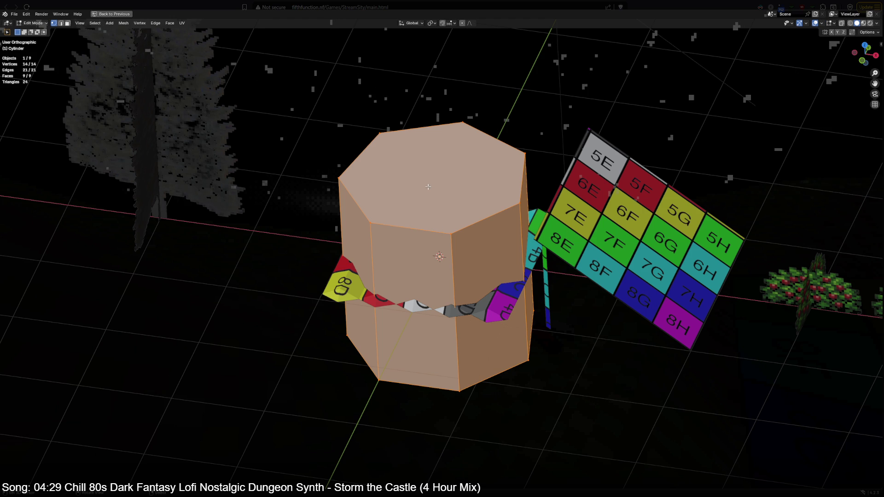
# Step: Back in Edit Mode with face selection, select the cylinder's top face
pyautogui.press('Tab')
pyautogui.press('Tab')
pyautogui.press('3')
pyautogui.press('2')
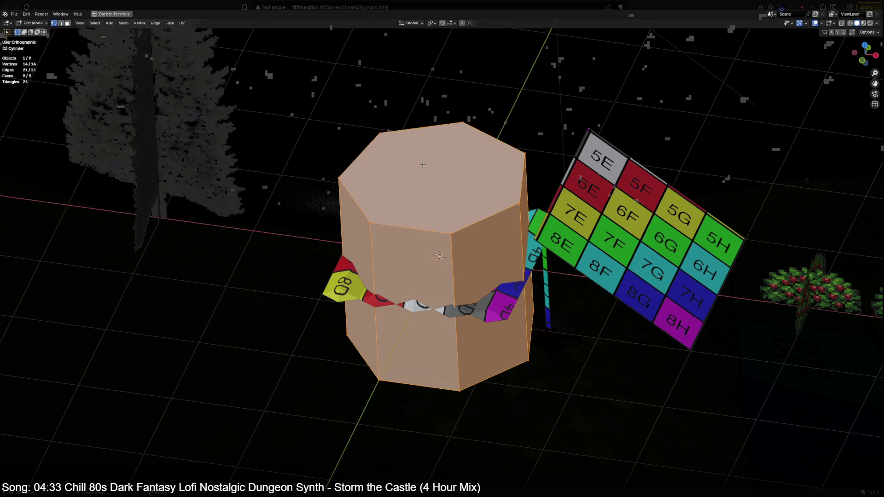
pyautogui.click(423, 170)
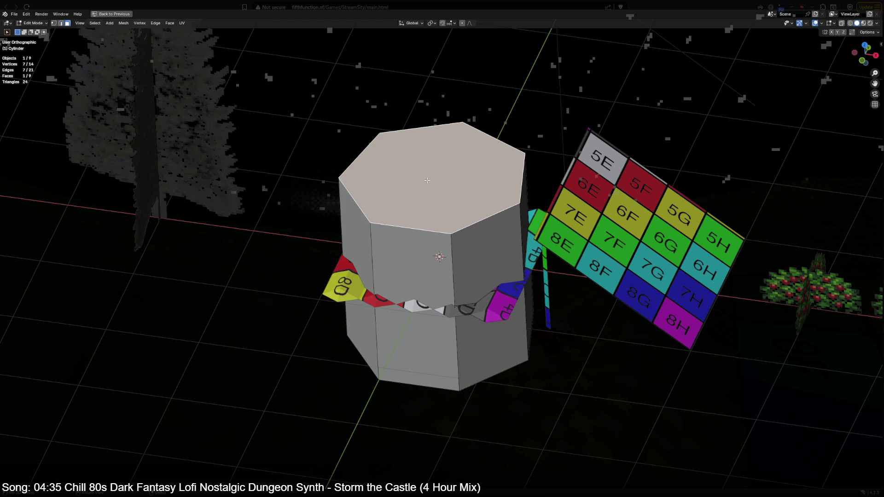
# Step: Delete the cylinder's top and bottom faces so it is open at both ends
pyautogui.press('x')
pyautogui.click(415, 201)
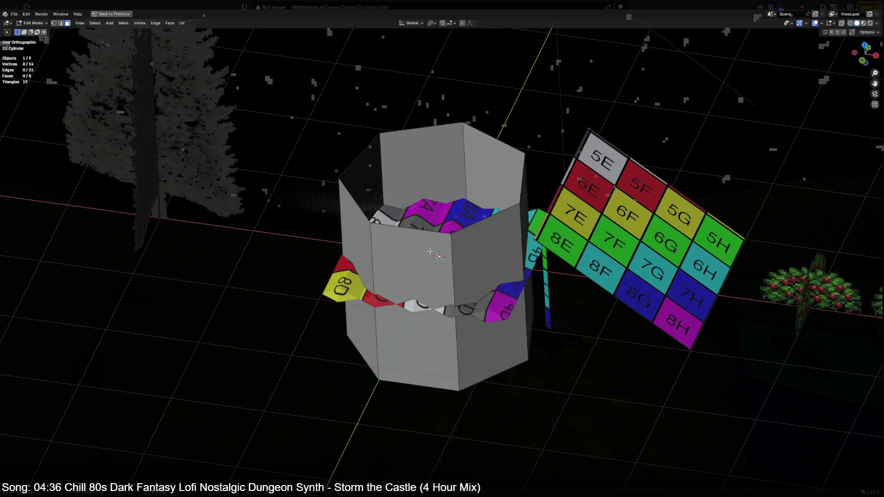
pyautogui.moveTo(430, 253)
pyautogui.mouseDown(button='middle')
pyautogui.moveTo(439, 307)
pyautogui.moveTo(437, 286)
pyautogui.mouseUp(button='middle')
pyautogui.click(439, 307)
pyautogui.press('x')
pyautogui.click(439, 309)
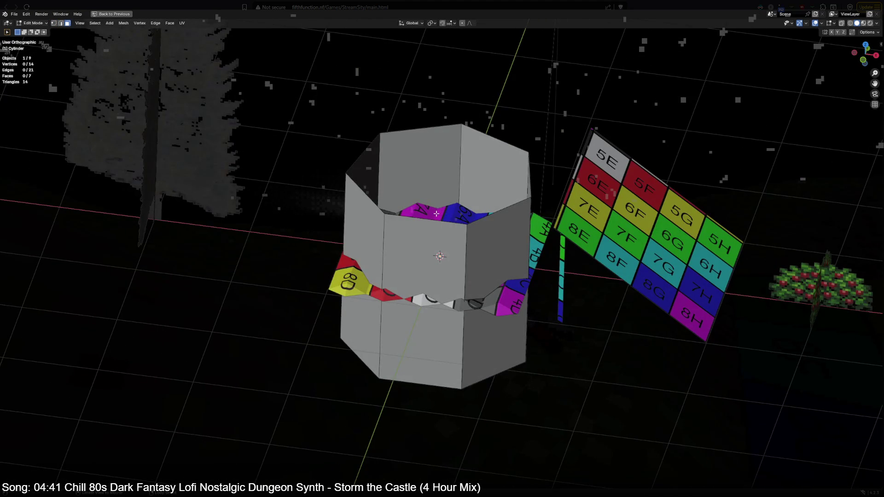
# Step: Duplicate the top rim edge loop, scale it outward and extrude it upward for an overhanging roof
pyautogui.press('2')
pyautogui.keyDown('alt'); pyautogui.click(437, 214); pyautogui.keyUp('alt')
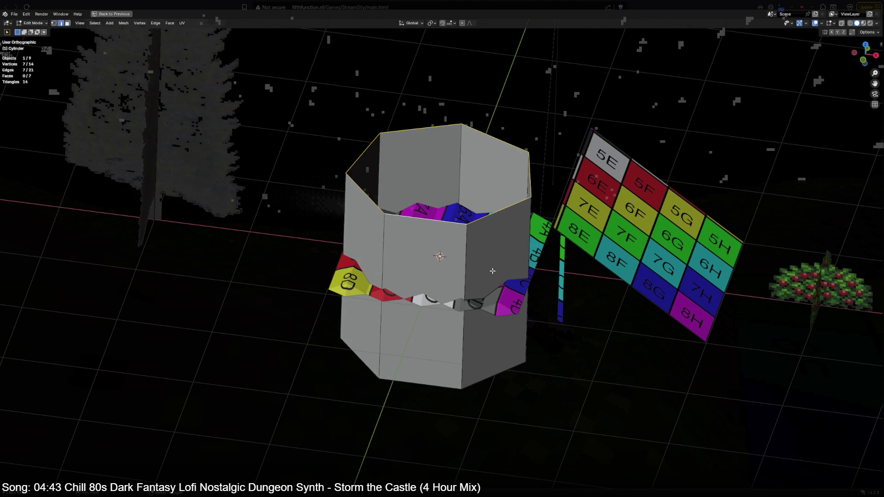
pyautogui.hotkey('shift', 'd')
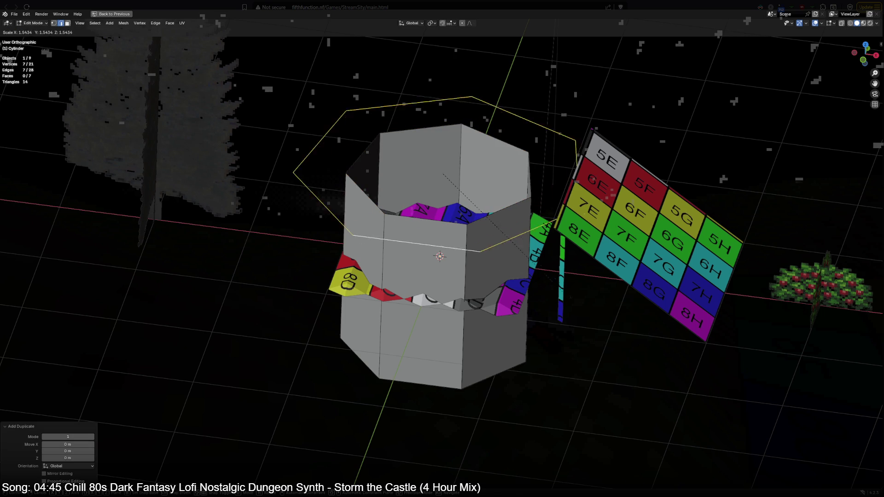
pyautogui.click(545, 292)
pyautogui.press('e')
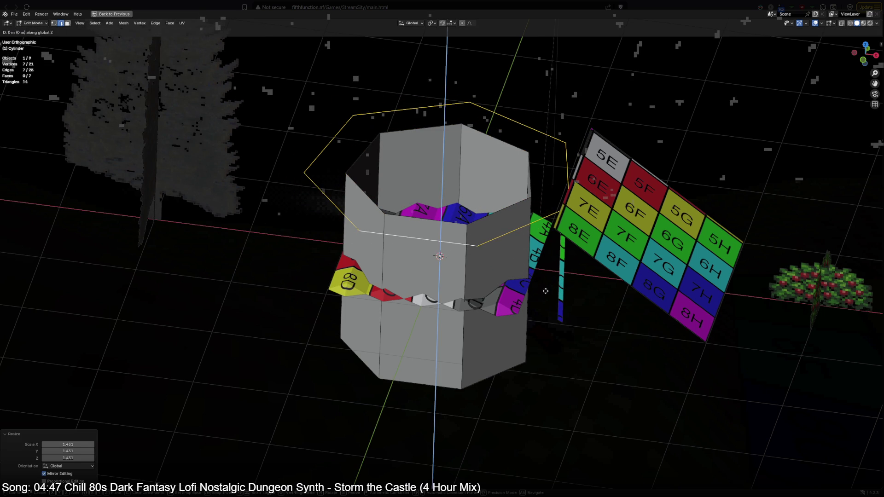
pyautogui.click(541, 320)
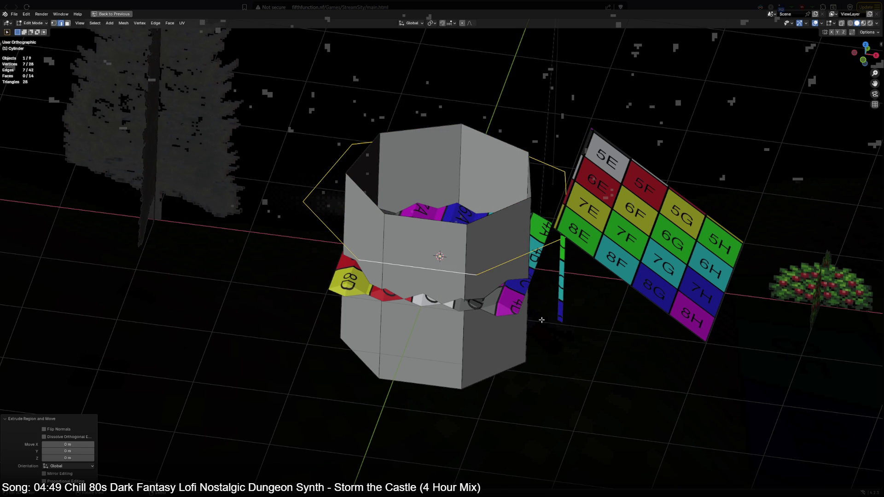
# Step: Collapse the extruded rim to a single point with S 0 and raise it along Z into a roof peak
pyautogui.press('s')
pyautogui.press('0')
pyautogui.press('Return')
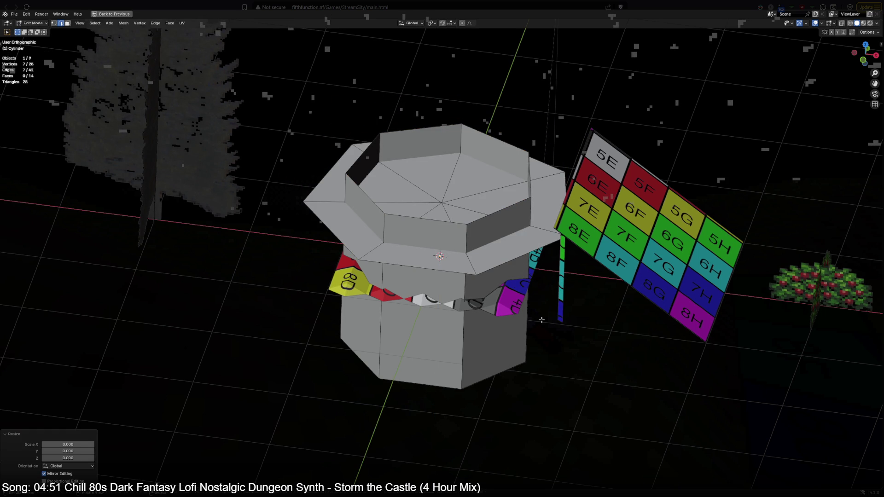
pyautogui.press('g')
pyautogui.press('z')
pyautogui.click(535, 215)
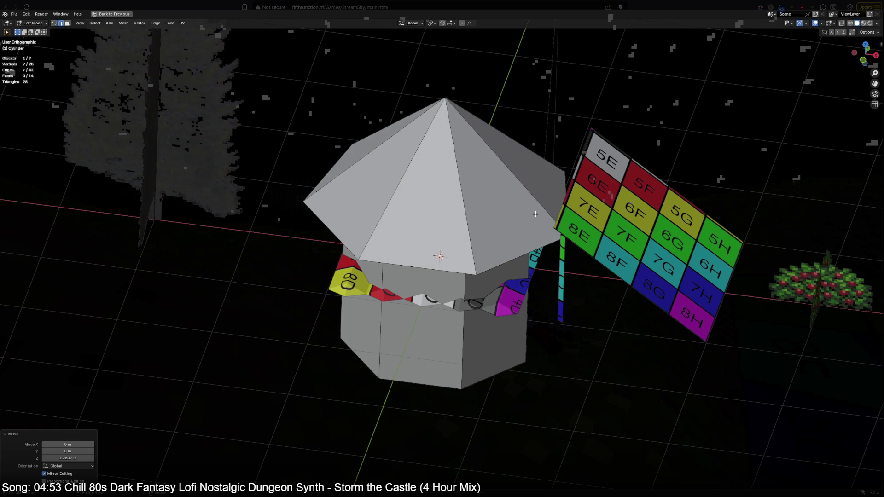
pyautogui.press('a')
# Step: Merge the hut's overlapping vertices by distance, leaving 22 vertices, and check it from above
pyautogui.rightClick(535, 215)
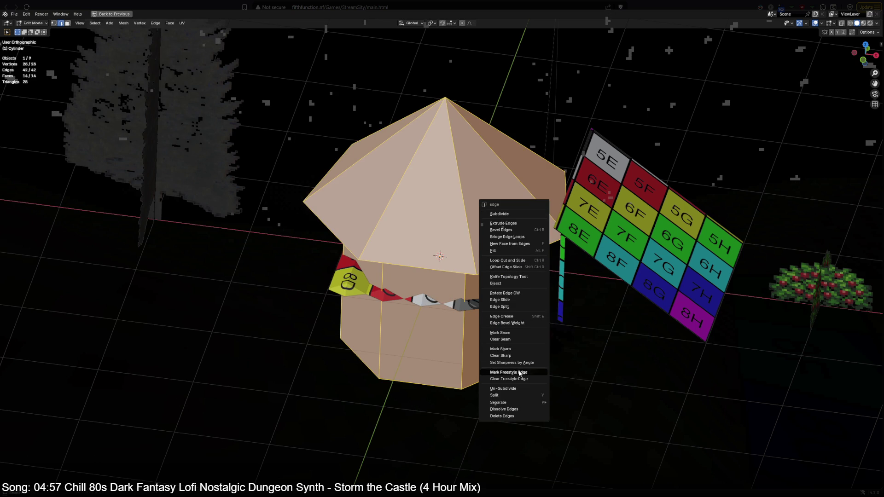
pyautogui.click(519, 374)
pyautogui.press('1')
pyautogui.rightClick(409, 300)
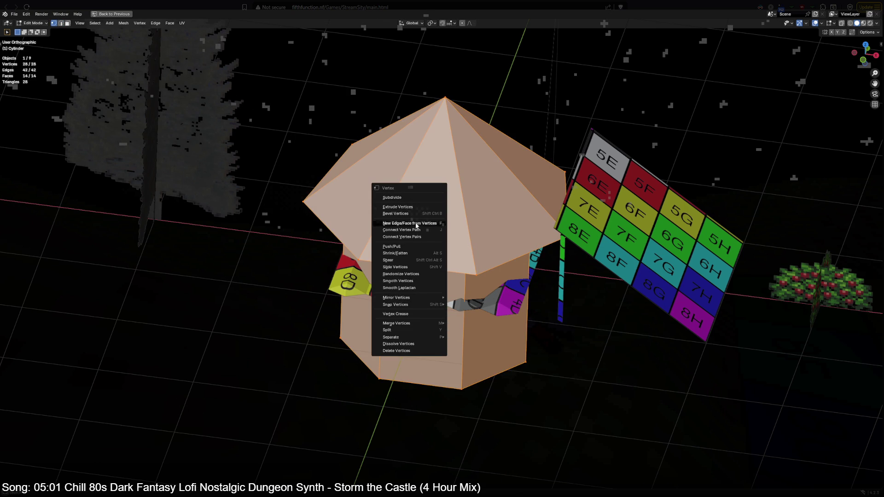
pyautogui.moveTo(408, 323)
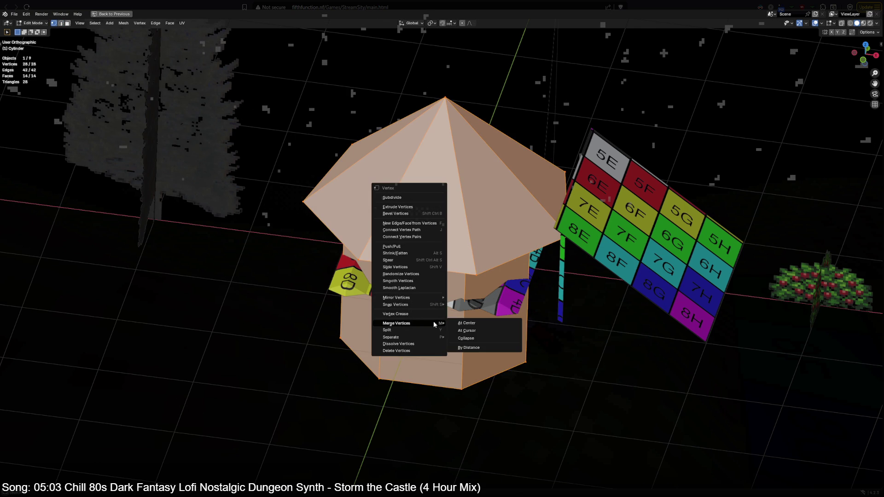
pyautogui.click(468, 347)
pyautogui.moveTo(484, 290)
pyautogui.mouseDown(button='middle')
pyautogui.moveTo(441, 254)
pyautogui.moveTo(415, 262)
pyautogui.moveTo(442, 276)
pyautogui.moveTo(456, 262)
pyautogui.moveTo(415, 236)
pyautogui.moveTo(456, 269)
pyautogui.moveTo(421, 241)
pyautogui.moveTo(439, 254)
pyautogui.mouseUp(button='middle')
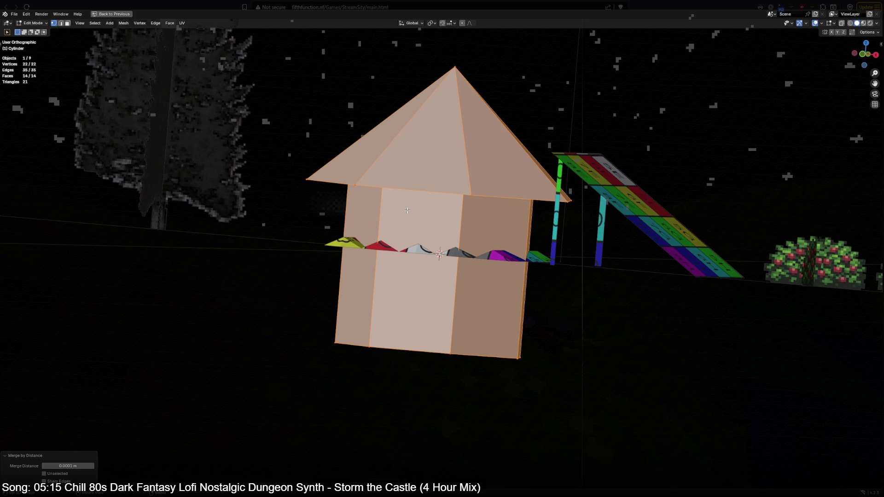
pyautogui.moveTo(406, 210); pyautogui.dragTo(410, 276, button='middle')
pyautogui.press('KP_7')
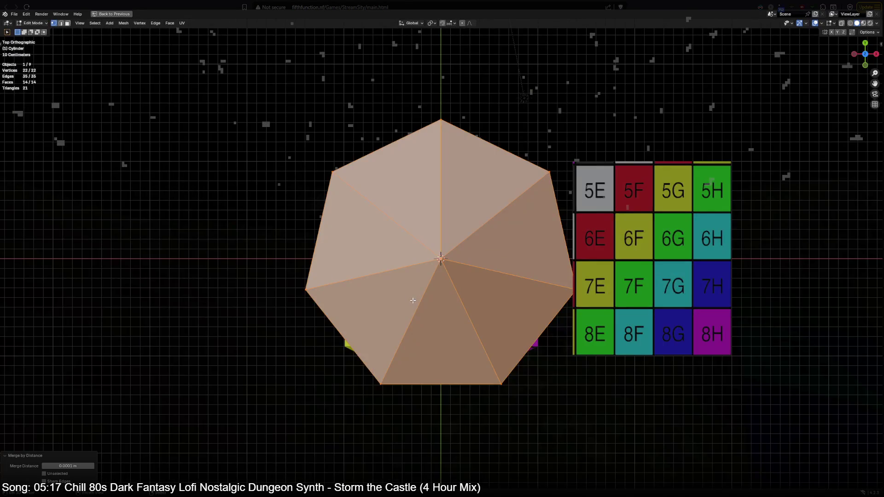
# Step: Scale the hut's front vertical wall edges wider along the X axis
pyautogui.press('KP_1')
pyautogui.scroll(2, 441, 254)
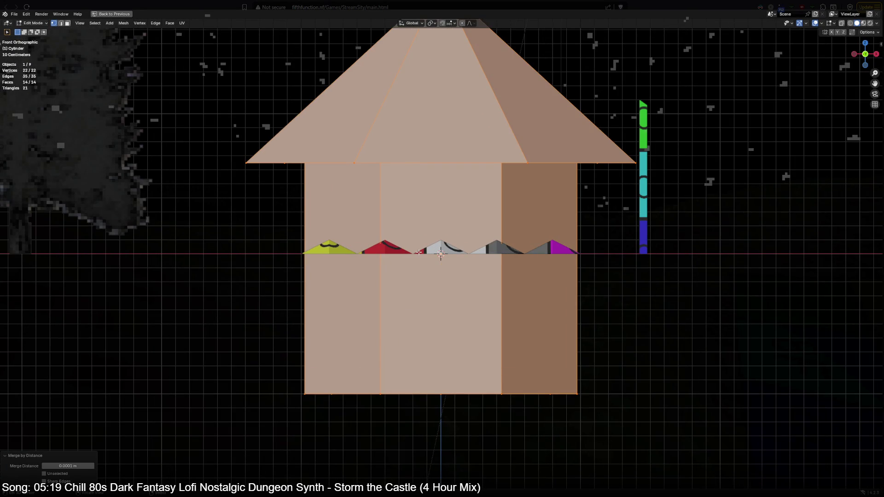
pyautogui.scroll(-2, 440, 255)
pyautogui.moveTo(440, 254); pyautogui.dragTo(431, 304, button='middle')
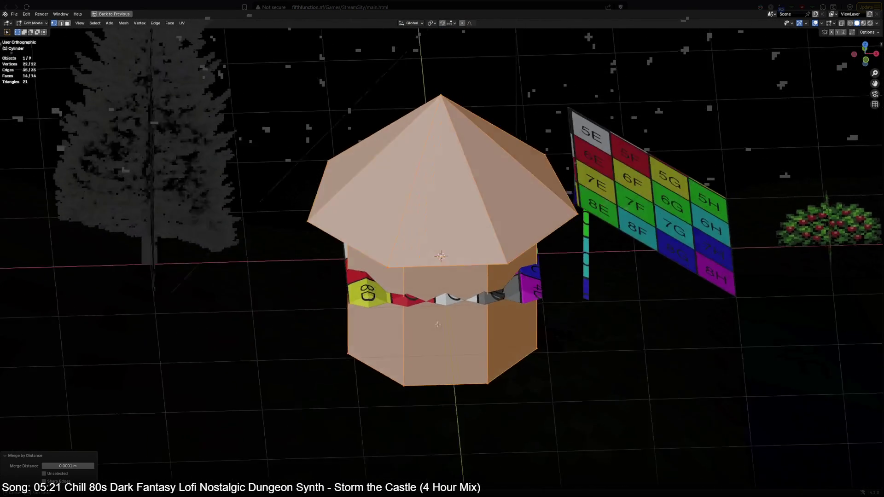
pyautogui.click(397, 326)
pyautogui.keyDown('shift'); pyautogui.click(483, 332); pyautogui.keyUp('shift')
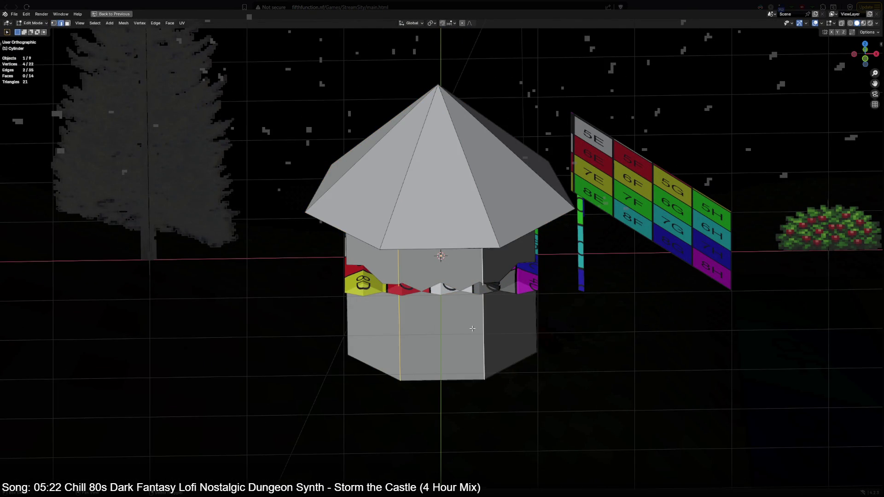
pyautogui.press('s')
pyautogui.press('x')
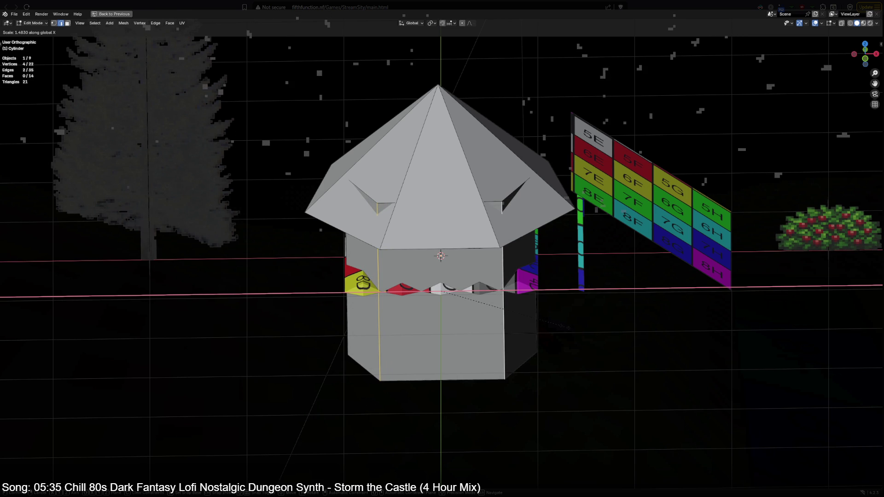
pyautogui.click(564, 326)
# Step: Move the front wall edges about 0.25 m forward along the Y axis
pyautogui.press('g')
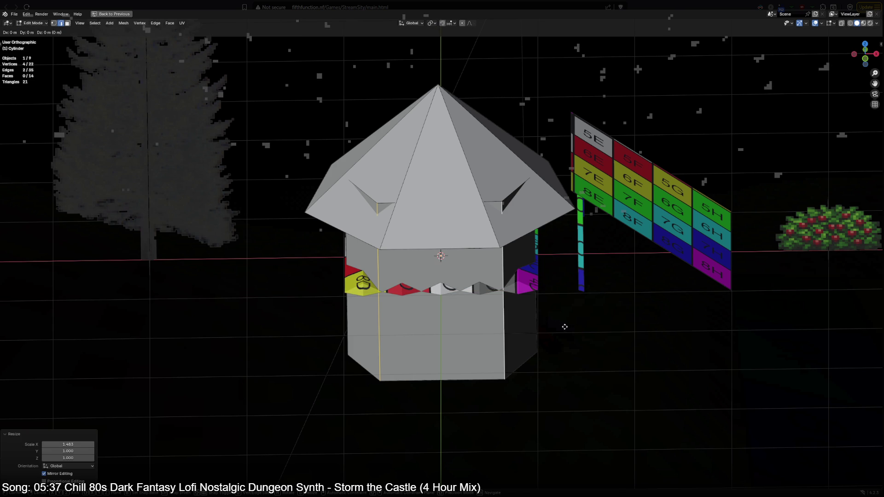
pyautogui.press('x')
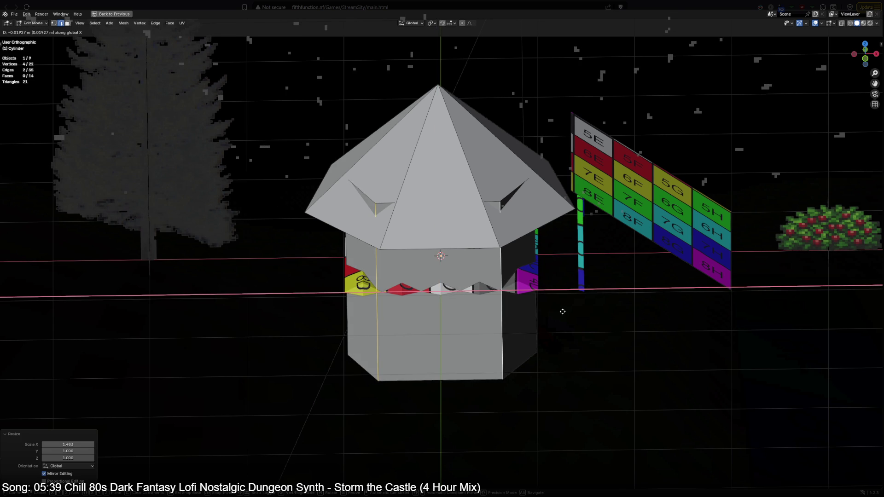
pyautogui.press('y')
pyautogui.click(562, 320)
pyautogui.moveTo(562, 320)
pyautogui.mouseDown(button='middle')
pyautogui.moveTo(307, 277)
pyautogui.moveTo(437, 253)
pyautogui.moveTo(554, 352)
pyautogui.moveTo(480, 365)
pyautogui.moveTo(475, 402)
pyautogui.mouseUp(button='middle')
pyautogui.scroll(-3, 476, 402)
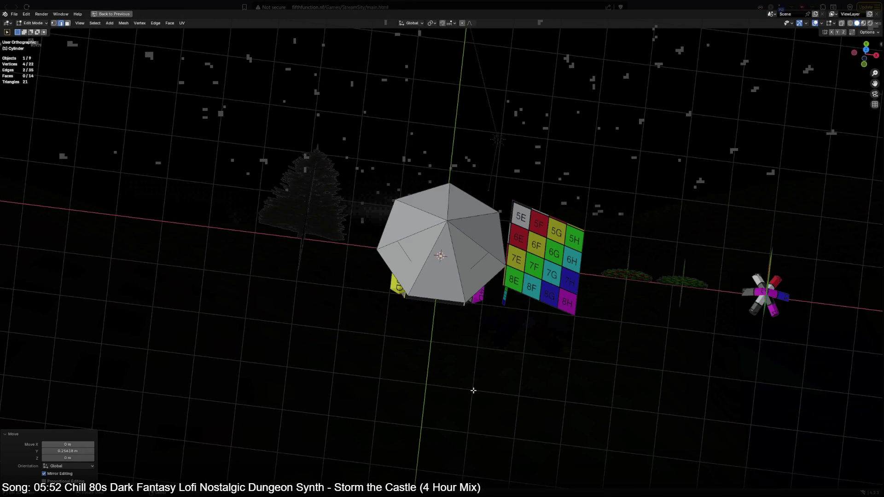
# Step: Pan the top view over to the campfire and leave edit mode for object mode
pyautogui.press('KP_7')
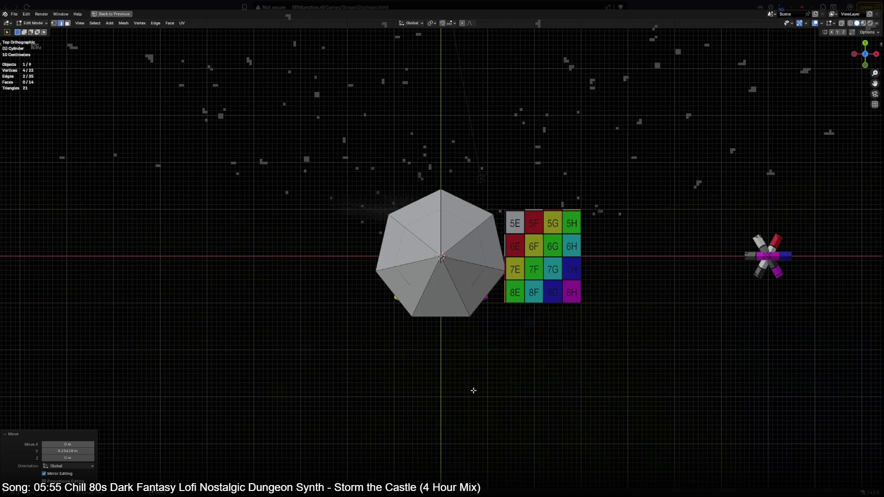
pyautogui.keyDown('shift'); pyautogui.moveTo(544, 411); pyautogui.dragTo(395, 349, button='middle'); pyautogui.keyUp('shift')
pyautogui.scroll(3, 395, 349)
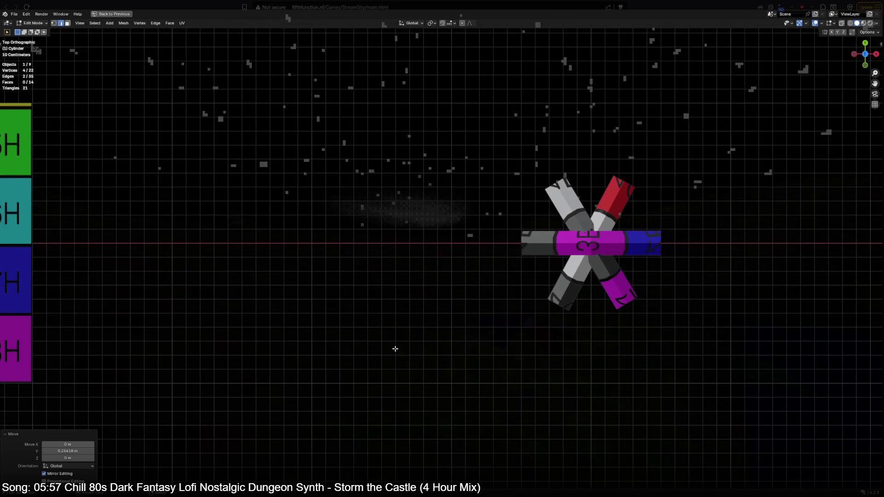
pyautogui.scroll(-3, 395, 348)
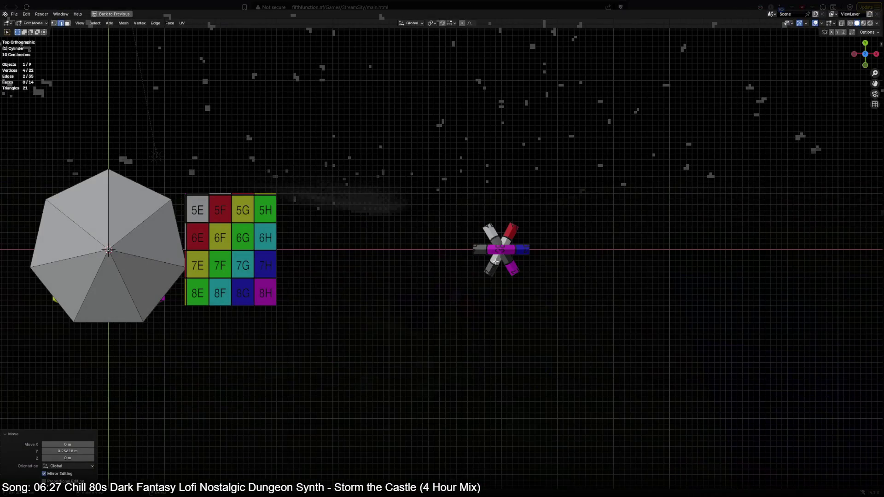
pyautogui.press('Tab')
pyautogui.write('s2')
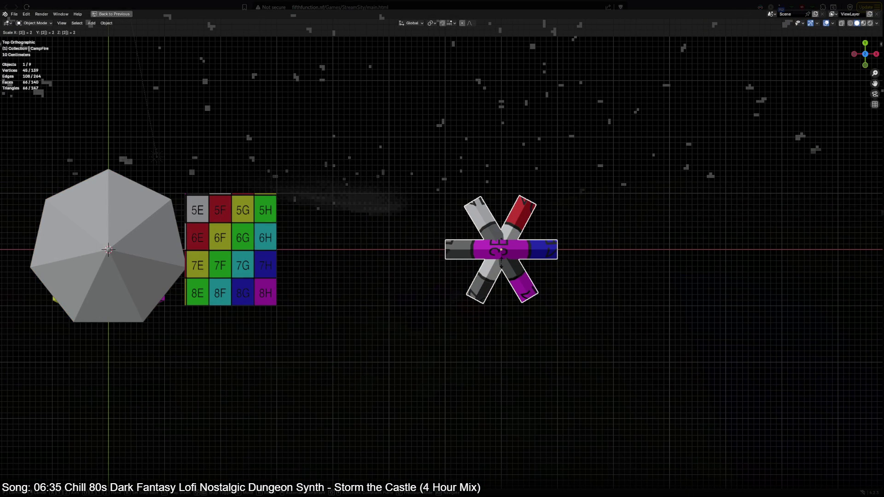
# Step: Cancel the campfire scale and instead scale all scene objects to twice their size
pyautogui.press('Escape')
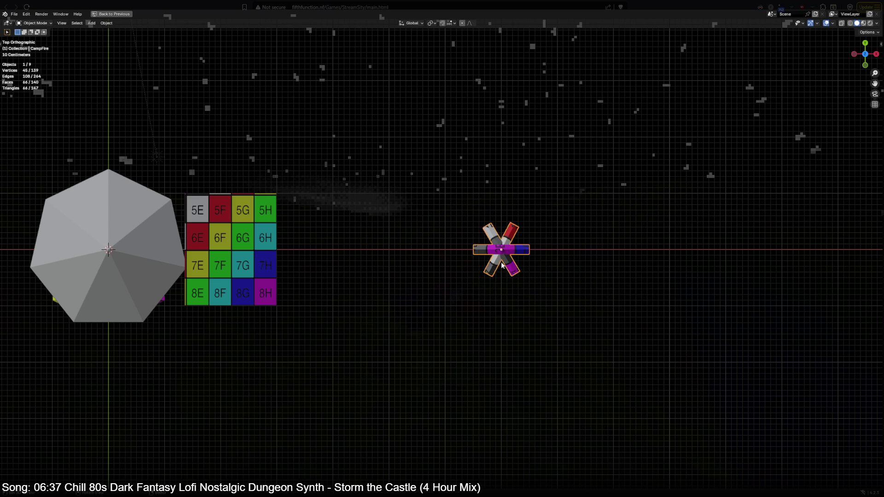
pyautogui.scroll(-3, 503, 264)
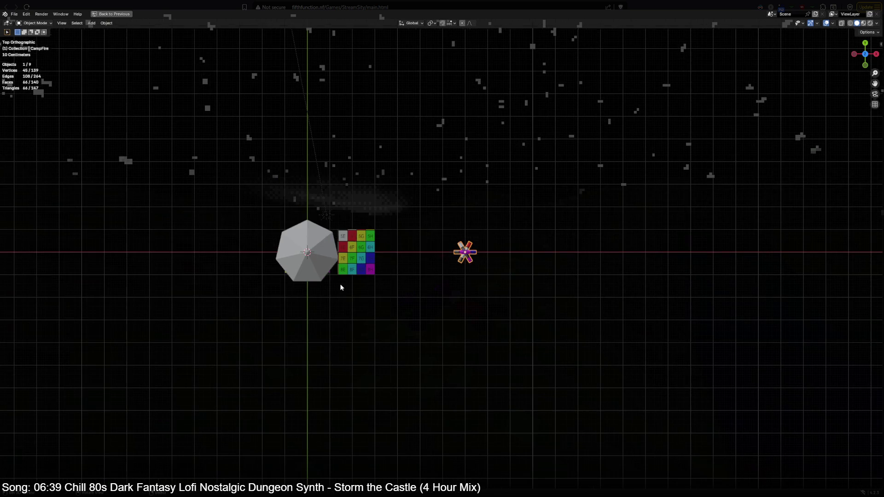
pyautogui.press('a')
pyautogui.press('s')
pyautogui.press('2')
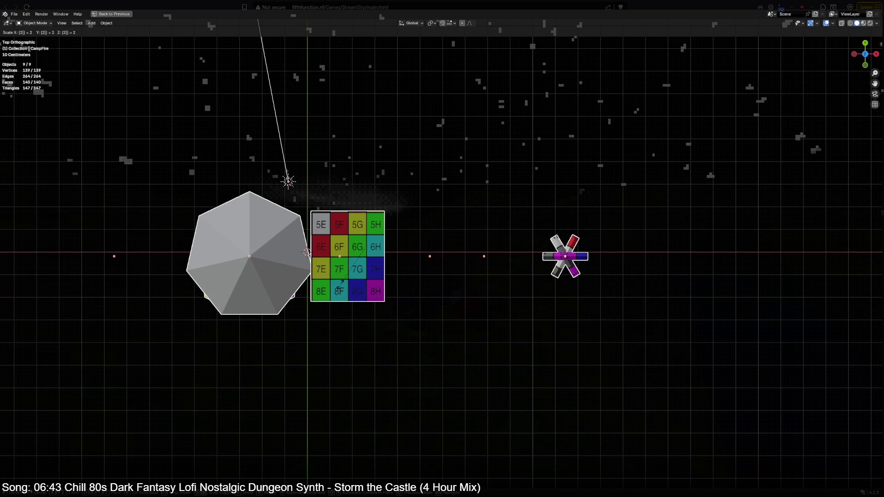
pyautogui.press('Return')
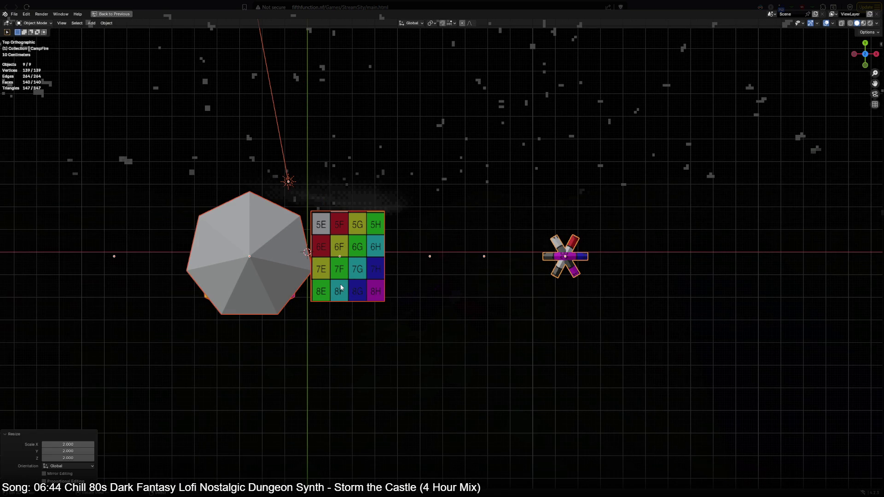
# Step: Move the hut back along Y, shift the numbered grid plane 4.9 m beside the wall strips, in wireframe
pyautogui.click(248, 255)
pyautogui.press('g')
pyautogui.press('y')
pyautogui.click(324, 250)
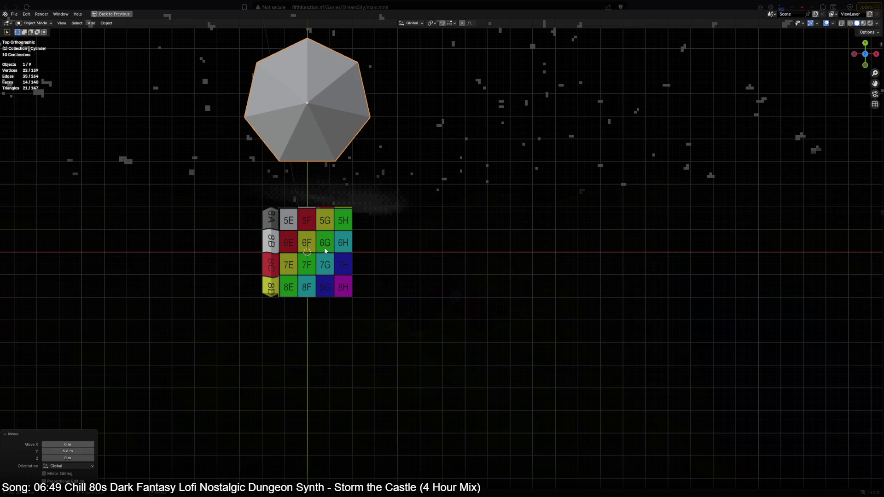
pyautogui.press('g')
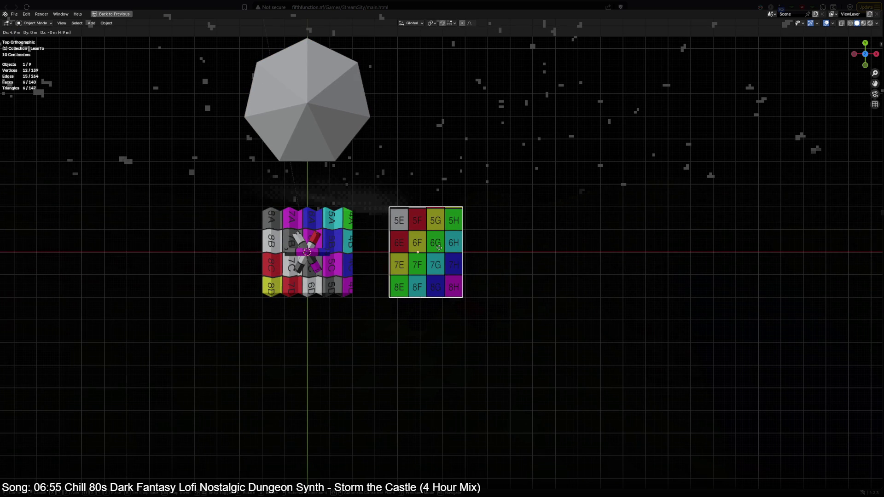
pyautogui.click(439, 248)
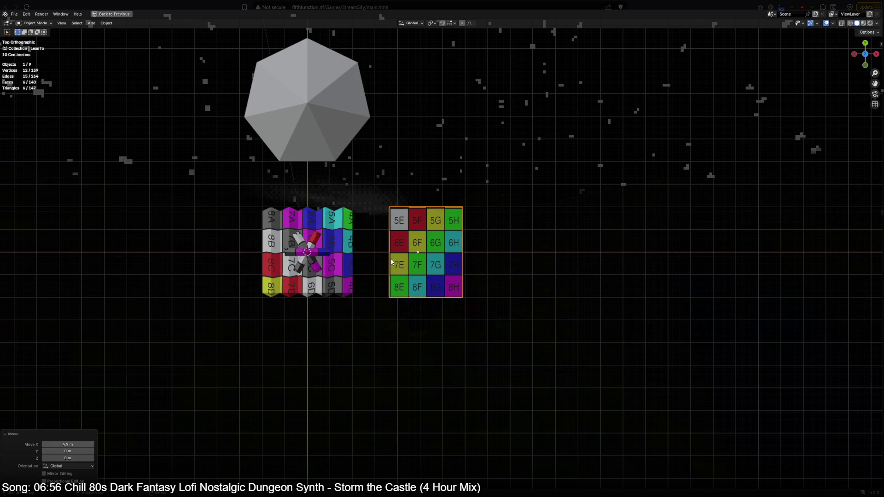
pyautogui.scroll(2, 393, 262)
pyautogui.hotkey('shift', 'z')
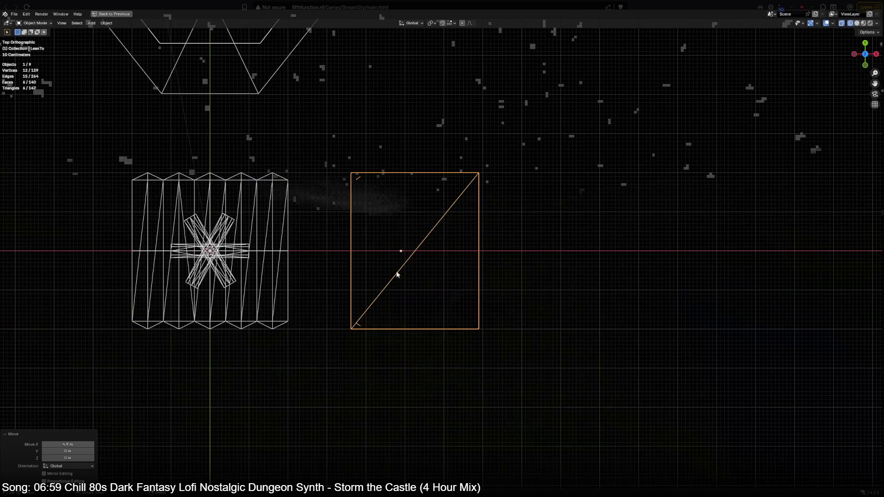
# Step: Slide the grid plane, cross marker, campfire and striped wall rightward into a row along X
pyautogui.press('g')
pyautogui.click(313, 257)
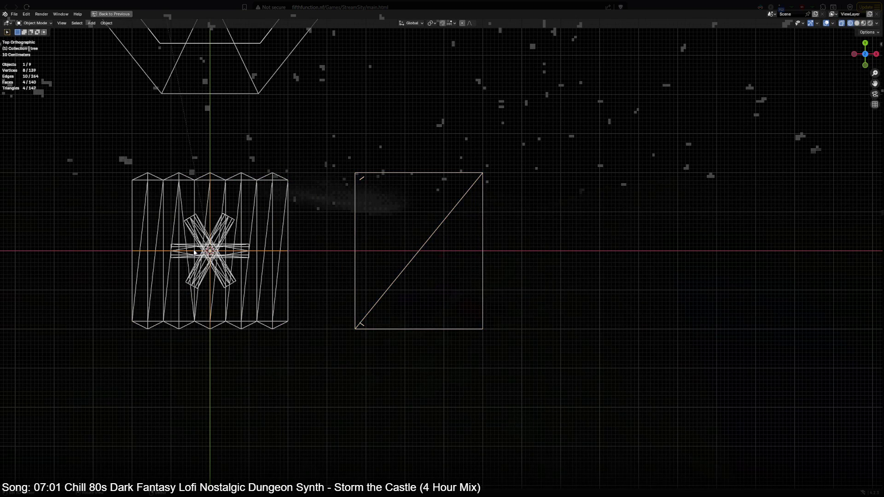
pyautogui.scroll(-3, 315, 257)
pyautogui.hotkey('shift', 'a')
pyautogui.press('g')
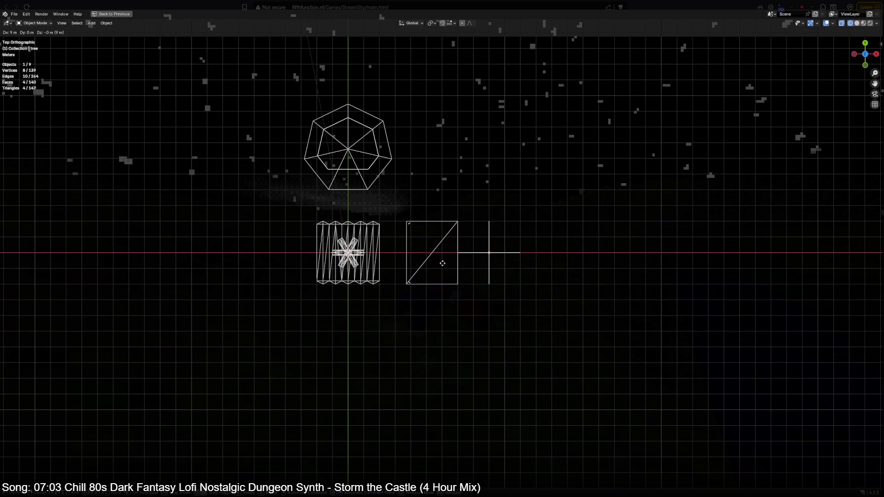
pyautogui.click(463, 263)
pyautogui.click(348, 252)
pyautogui.press('g')
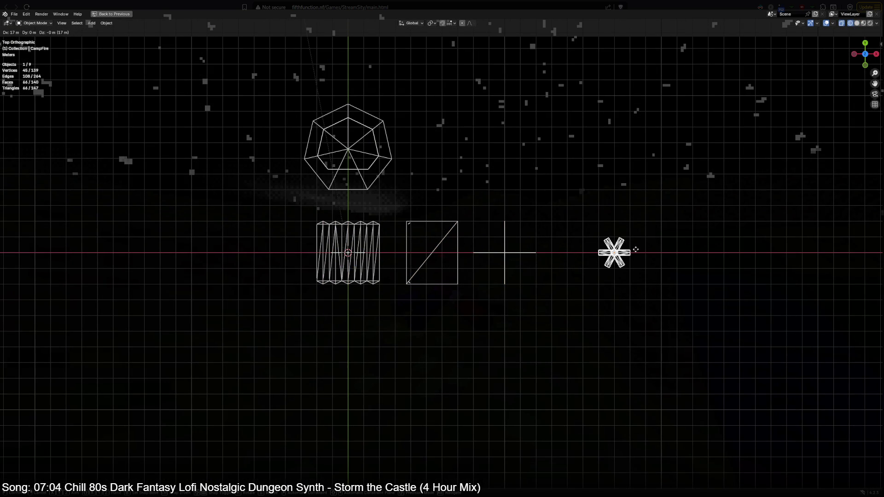
pyautogui.click(644, 253)
pyautogui.click(368, 258)
pyautogui.press('g')
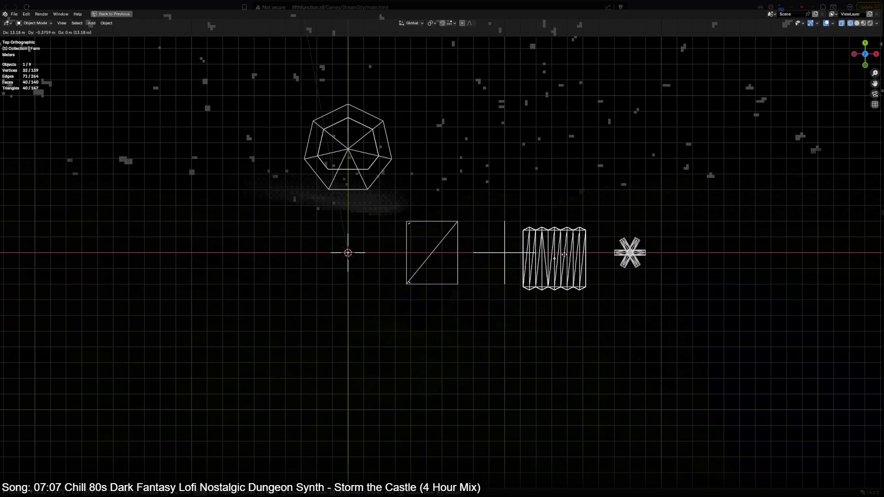
pyautogui.click(575, 254)
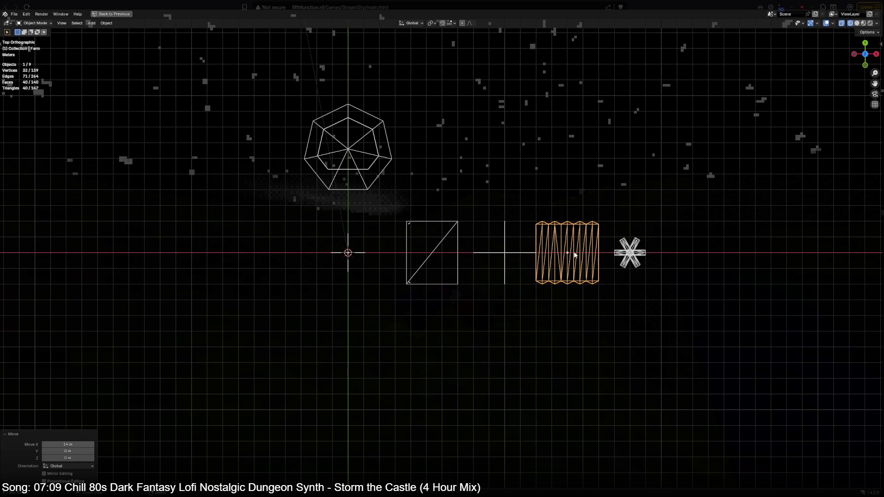
# Step: Place the small object, two markers, the line object and the square plane along the same row
pyautogui.click(355, 255)
pyautogui.press('g')
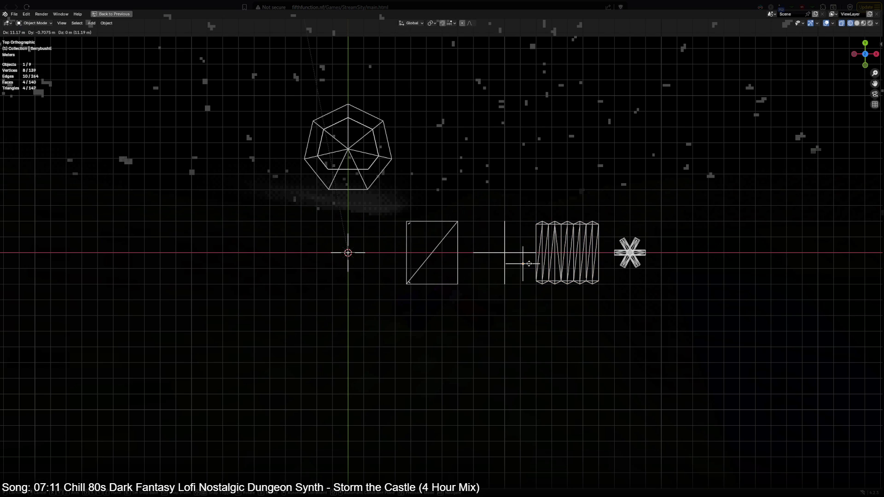
pyautogui.click(693, 254)
pyautogui.hotkey('shift', 'd')
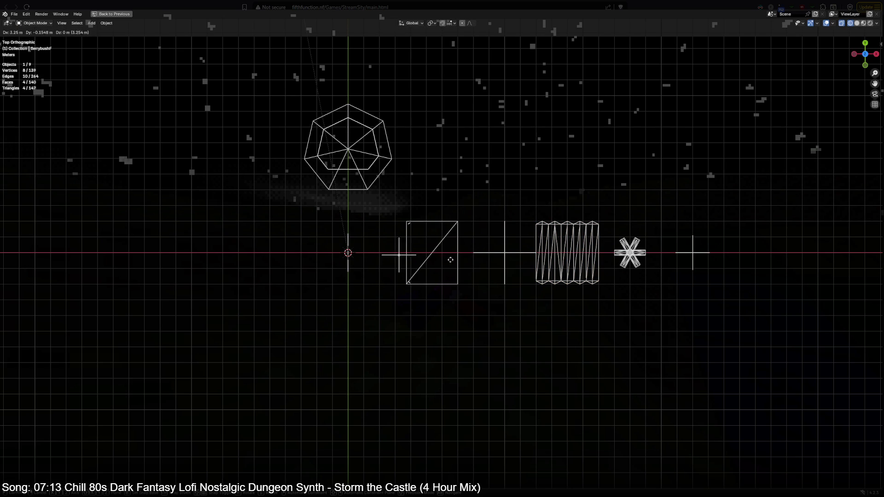
pyautogui.click(634, 281)
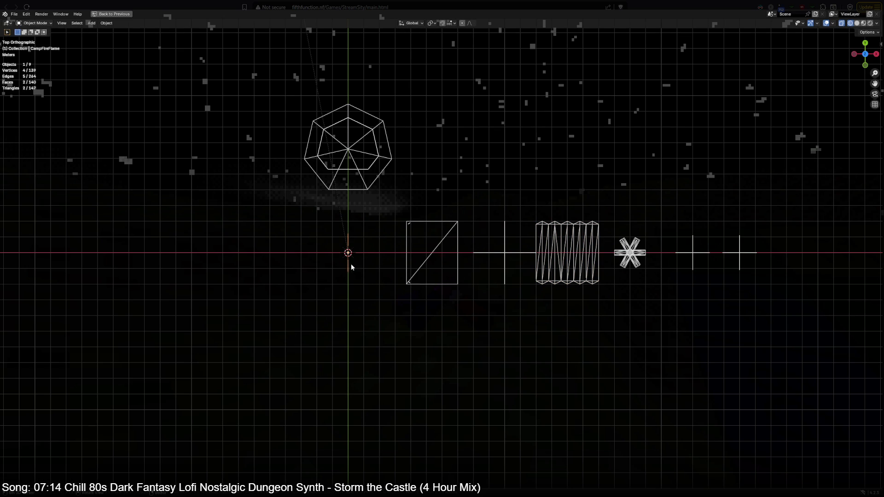
pyautogui.hotkey('shift', 'd')
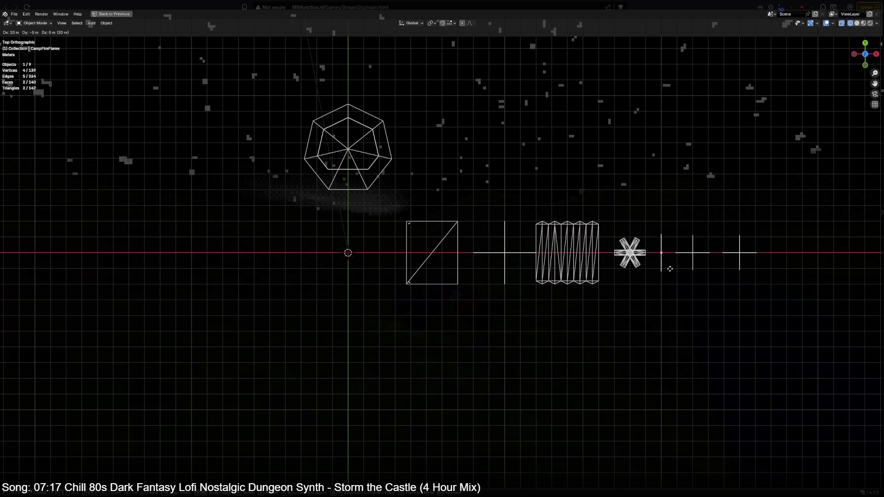
pyautogui.click(642, 266)
pyautogui.click(507, 255)
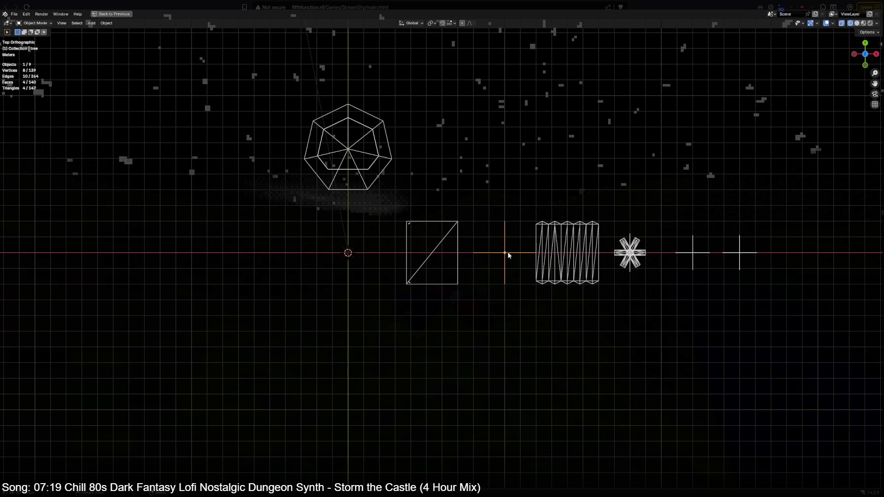
pyautogui.press('g')
pyautogui.click(445, 249)
pyautogui.click(419, 283)
pyautogui.press('g')
pyautogui.click(494, 284)
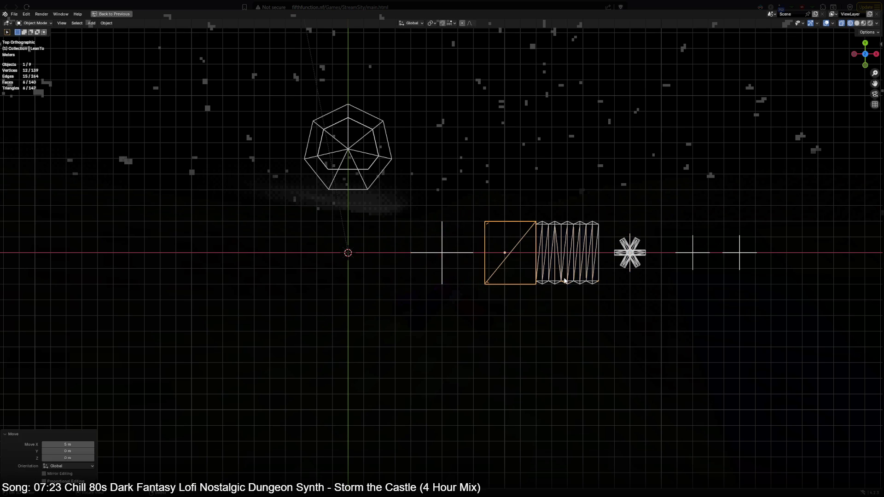
# Step: Nudge the zigzag object and the campfire 1 m right each, then pick up the hut to move it
pyautogui.click(565, 280)
pyautogui.press('g')
pyautogui.click(606, 276)
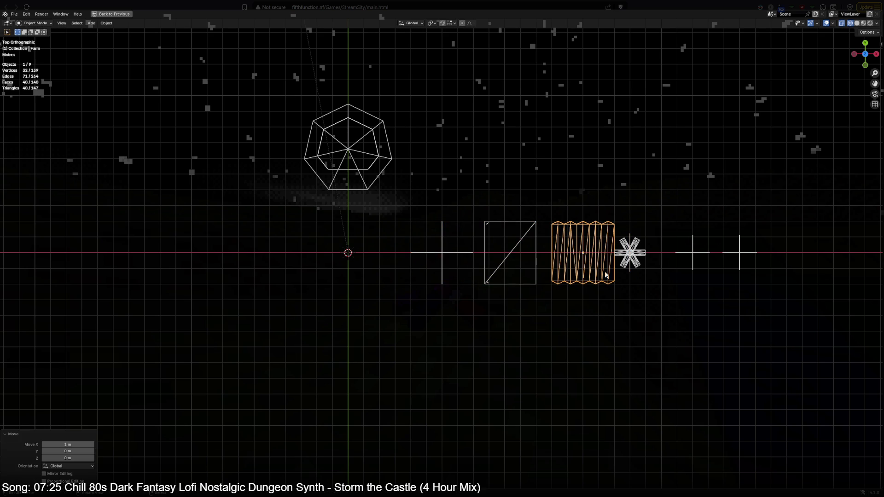
pyautogui.click(630, 252)
pyautogui.press('g')
pyautogui.click(646, 252)
pyautogui.press('g')
pyautogui.click(646, 255)
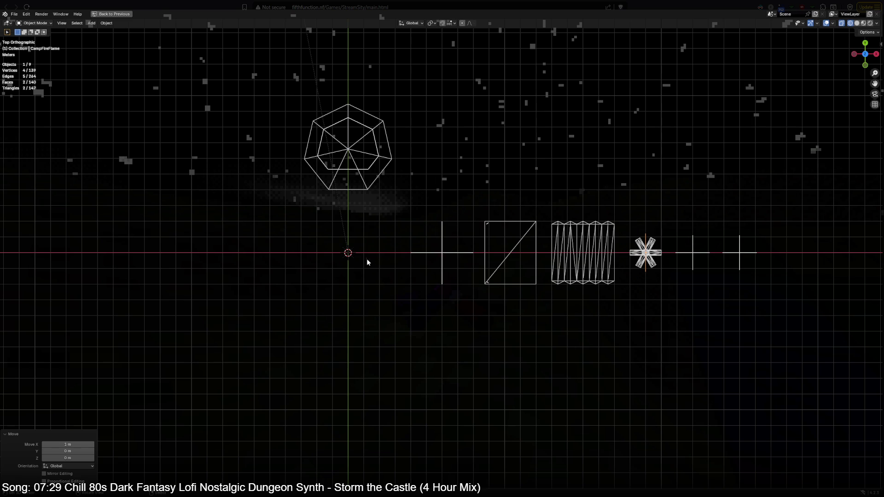
pyautogui.click(351, 198)
pyautogui.press('g')
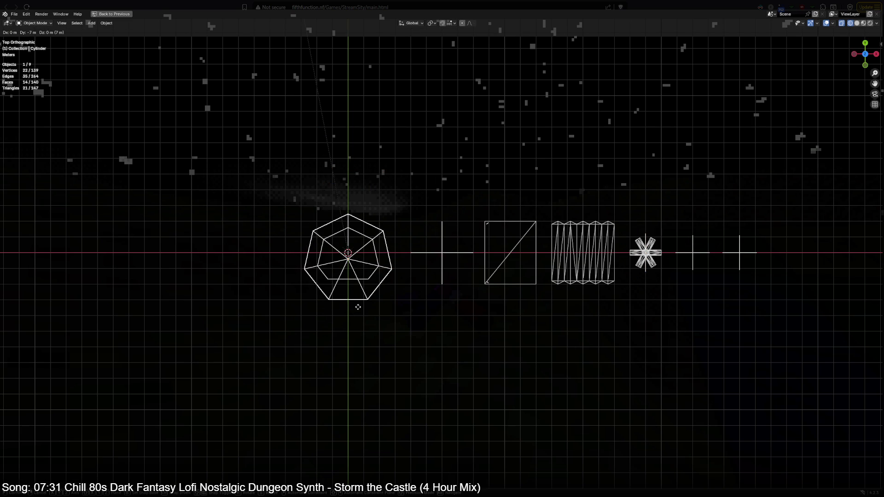
# Step: Reset the hut's location to the world origin and raise all its geometry 2 m along Z
pyautogui.click(358, 304)
pyautogui.hotkey('alt', 'g')
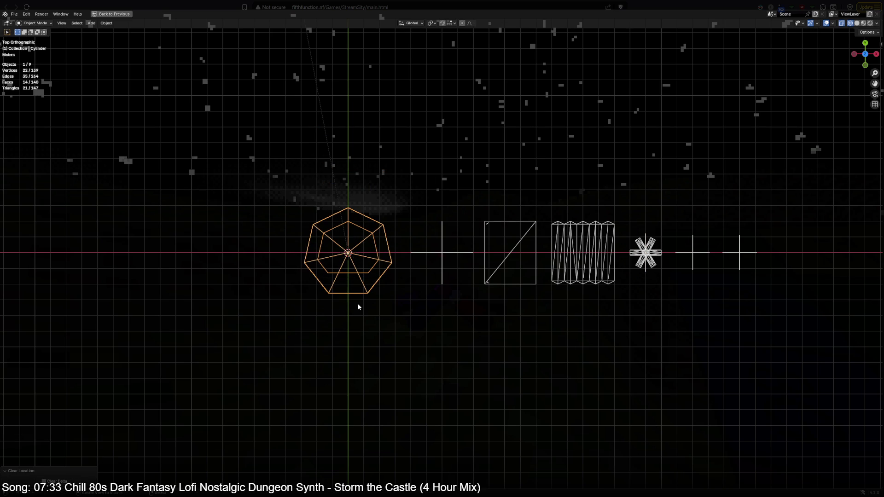
pyautogui.press('KP_1')
pyautogui.press('Tab')
pyautogui.press('a')
pyautogui.press('g')
pyautogui.press('z')
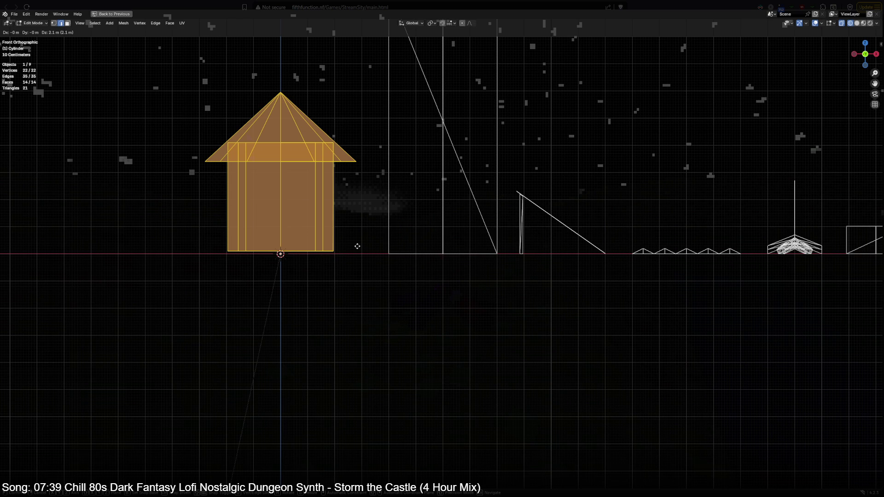
pyautogui.click(358, 248)
# Step: Orbit around the hut in solid shading to view it from above at an angle
pyautogui.moveTo(386, 201)
pyautogui.mouseDown(button='middle')
pyautogui.moveTo(490, 257)
pyautogui.moveTo(483, 290)
pyautogui.mouseUp(button='middle')
pyautogui.hotkey('shift', 'z')
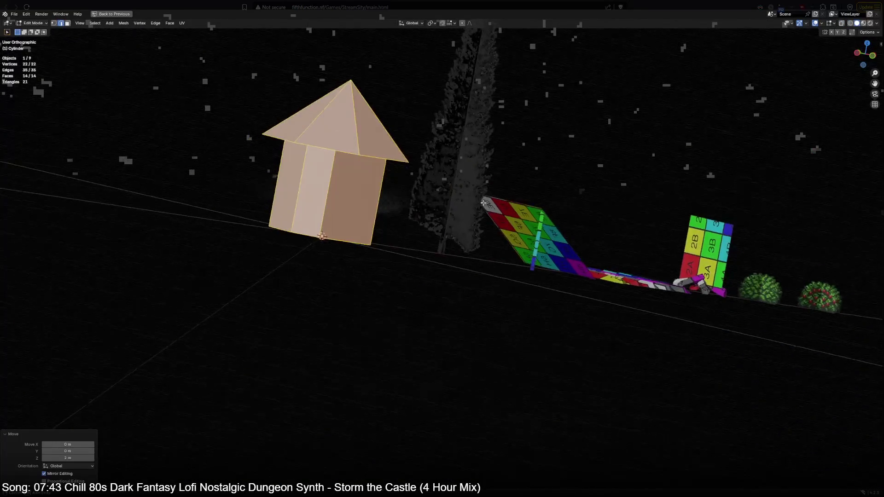
pyautogui.moveTo(291, 194)
pyautogui.mouseDown(button='middle')
pyautogui.moveTo(501, 323)
pyautogui.moveTo(393, 336)
pyautogui.moveTo(375, 273)
pyautogui.moveTo(361, 265)
pyautogui.mouseUp(button='middle')
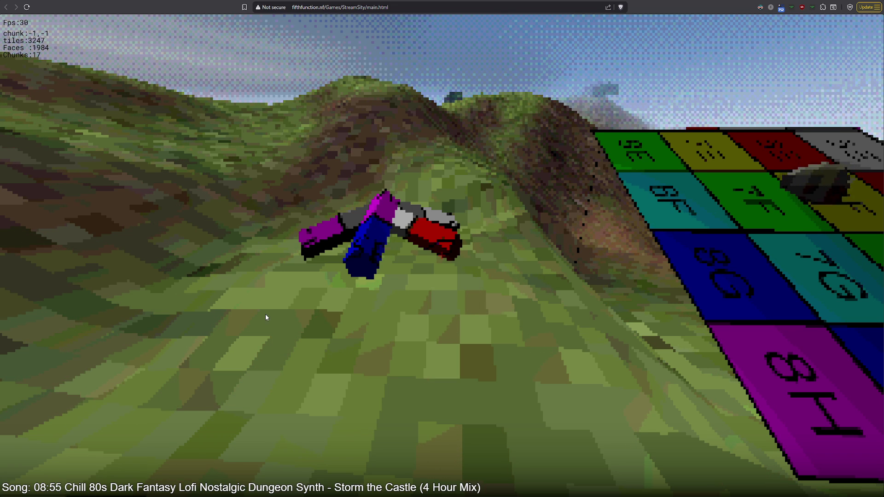
# Step: Turn the StreamSity game camera toward the numbered tile board on the hill
pyautogui.moveTo(256, 313)
pyautogui.mouseDown()
pyautogui.moveTo(104, 318)
pyautogui.moveTo(276, 276)
pyautogui.mouseUp()
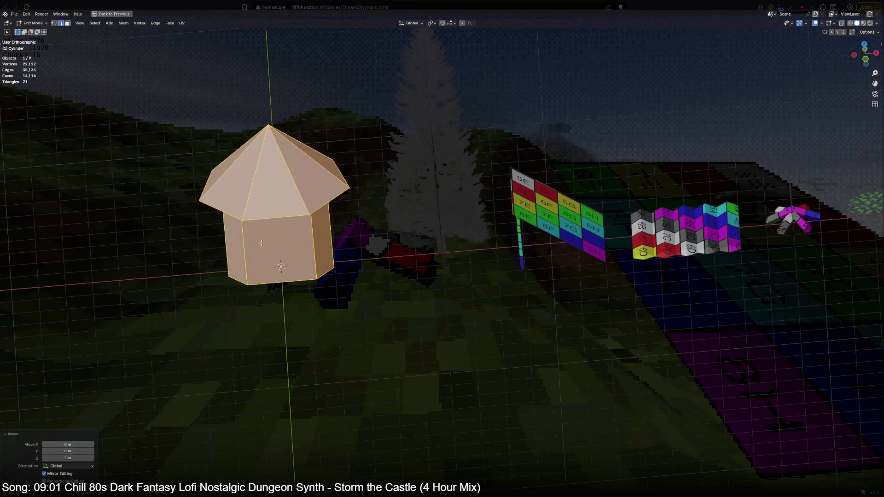
# Step: Orbit and frame the hut from several angles in wireframe, then deselect all its geometry
pyautogui.moveTo(330, 228)
pyautogui.mouseDown(button='middle')
pyautogui.moveTo(292, 255)
pyautogui.moveTo(312, 258)
pyautogui.mouseUp(button='middle')
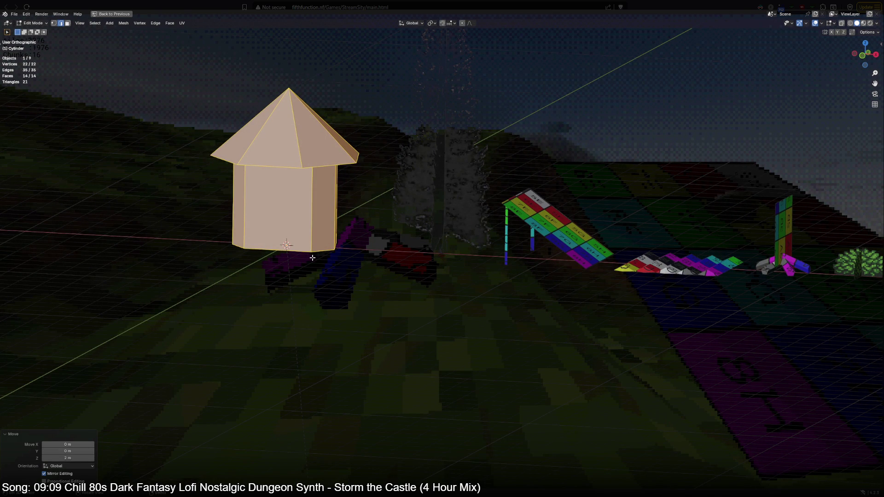
pyautogui.moveTo(264, 277); pyautogui.dragTo(494, 293, button='middle')
pyautogui.hotkey('shift', 'z')
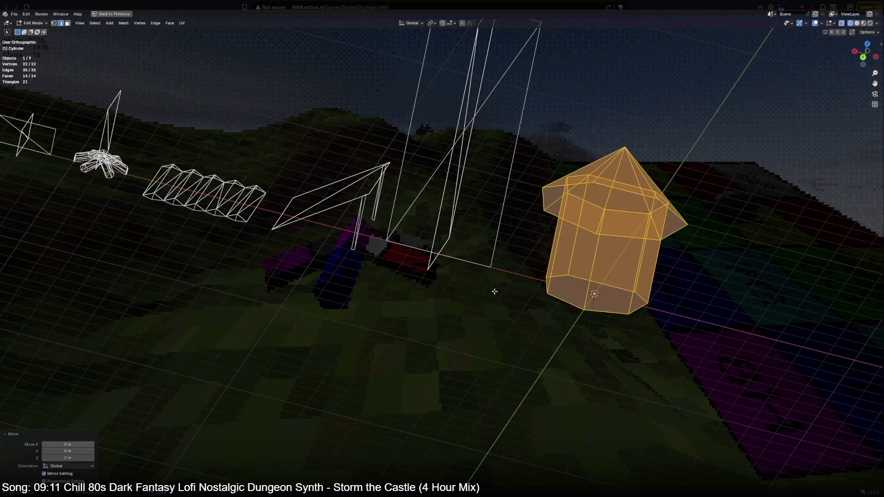
pyautogui.press('KP_7')
pyautogui.press('KP_Decimal')
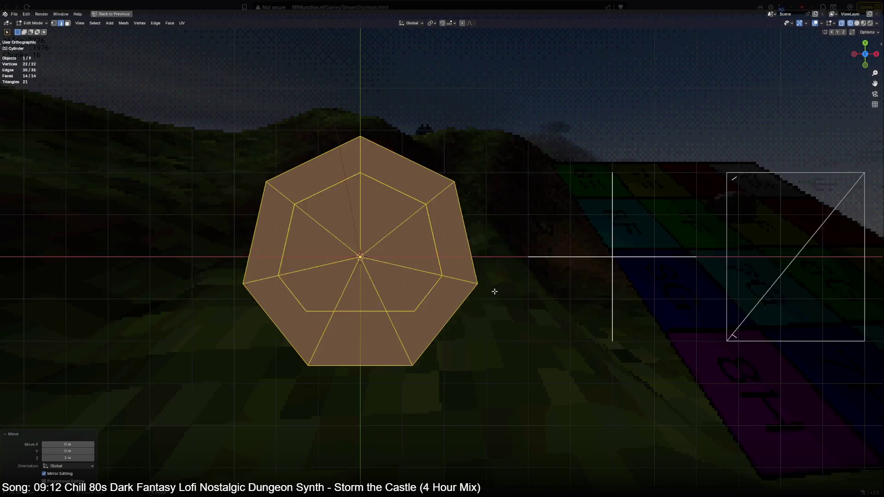
pyautogui.scroll(-1, 436, 368)
pyautogui.moveTo(436, 368); pyautogui.dragTo(437, 226, button='middle')
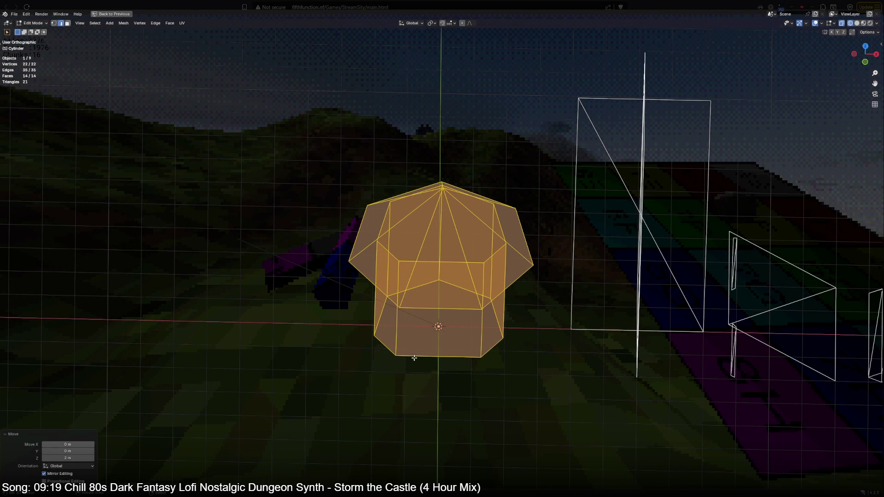
pyautogui.moveTo(485, 360)
pyautogui.mouseDown(button='middle')
pyautogui.moveTo(491, 330)
pyautogui.moveTo(503, 347)
pyautogui.mouseUp(button='middle')
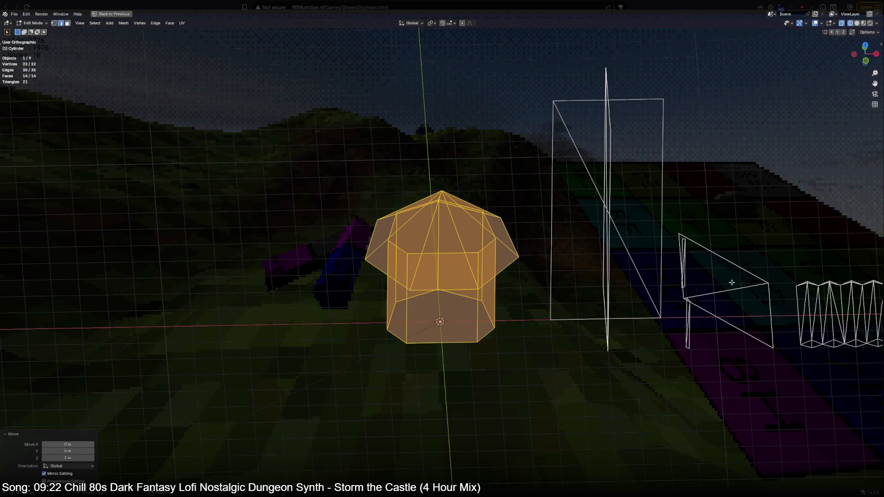
pyautogui.scroll(3, 732, 283)
pyautogui.moveTo(483, 311)
pyautogui.mouseDown(button='middle')
pyautogui.moveTo(477, 448)
pyautogui.moveTo(429, 412)
pyautogui.mouseUp(button='middle')
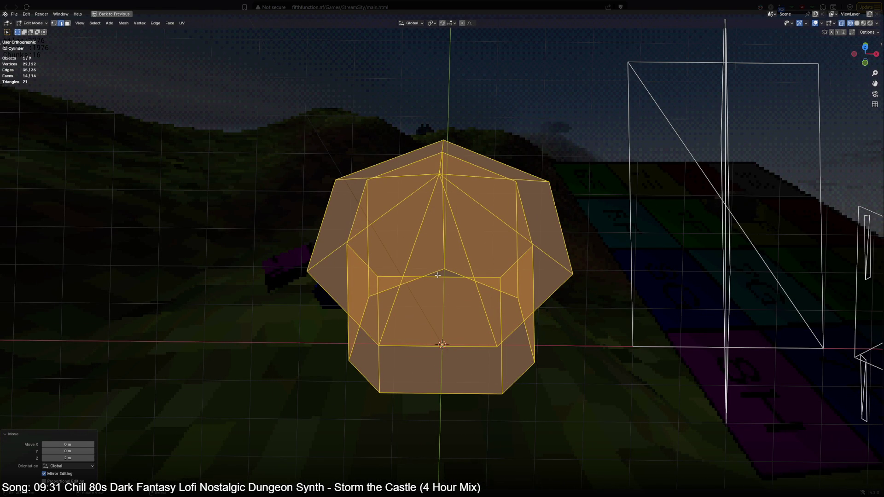
pyautogui.hotkey('alt', 'a')
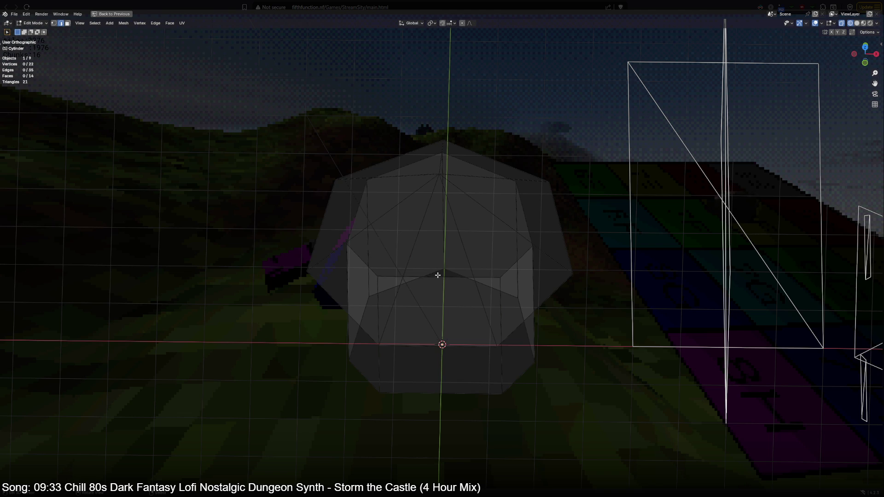
# Step: Delete the old hut geometry and add a fresh seven-sided cylinder, moved up into place
pyautogui.press('a')
pyautogui.press('x')
pyautogui.click(437, 274)
pyautogui.hotkey('shift', 'a')
pyautogui.hotkey('shift', 'a')
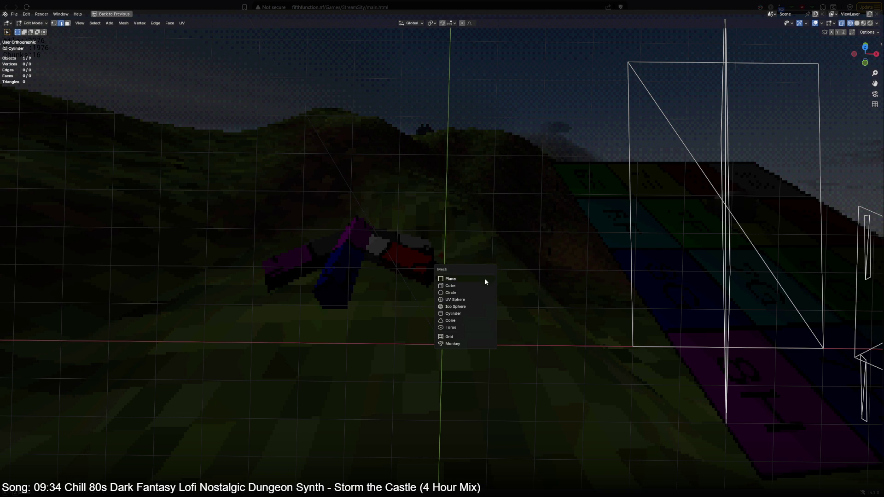
pyautogui.click(472, 313)
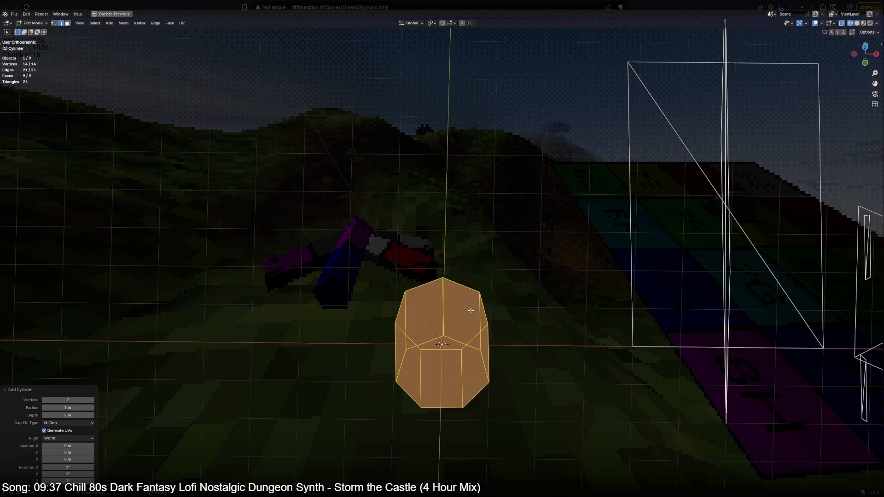
pyautogui.press('1')
pyautogui.press('g')
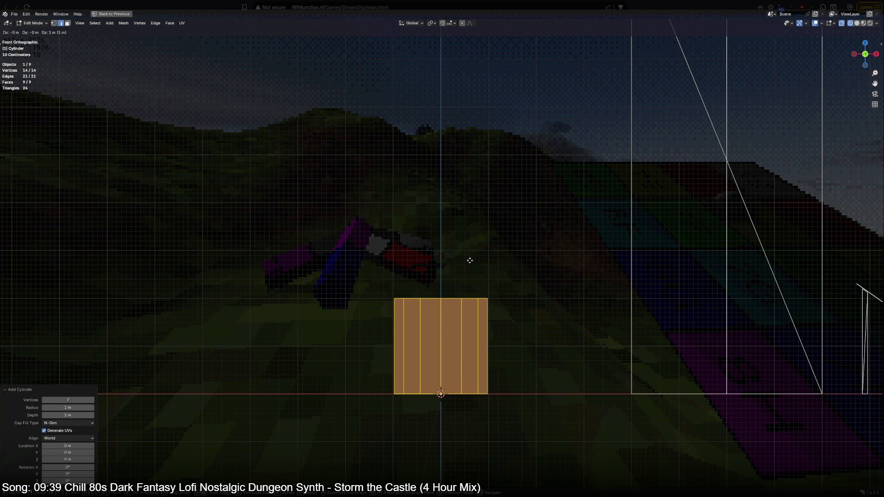
pyautogui.click(470, 261)
# Step: Delete the cylinder's top and bottom cap faces, leaving an open tube
pyautogui.press('7')
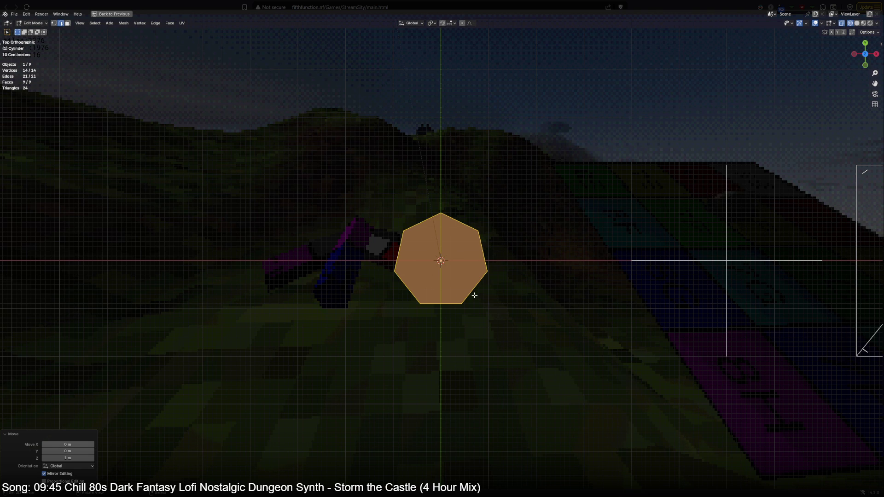
pyautogui.click(451, 271)
pyautogui.rightClick(451, 271)
pyautogui.press('Escape')
pyautogui.press('a')
pyautogui.press('x')
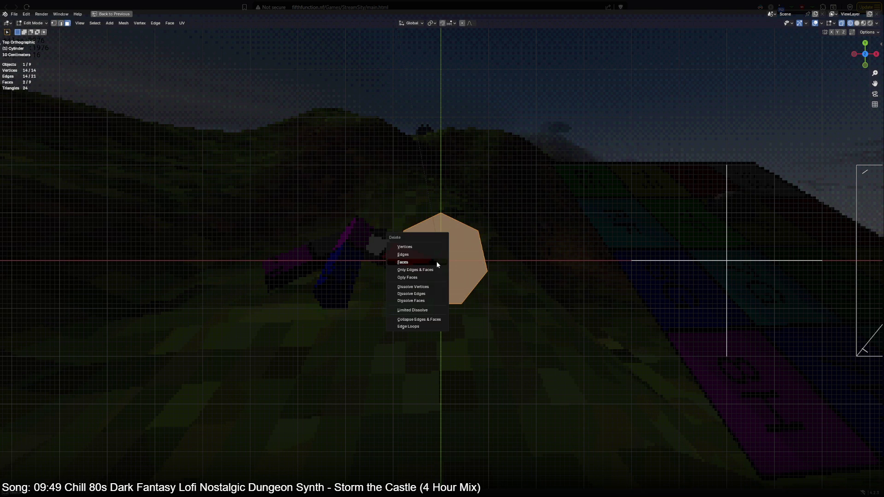
pyautogui.click(437, 263)
pyautogui.moveTo(441, 263); pyautogui.dragTo(438, 217, button='middle')
# Step: Duplicate the tube above itself, fill its top, and select just that cap piece in front view
pyautogui.press('3')
pyautogui.press('a')
pyautogui.hotkey('shift', 'd')
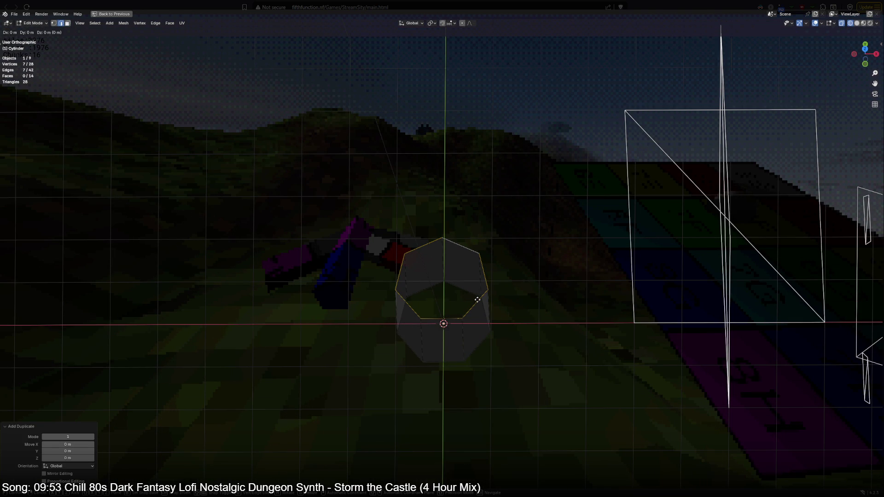
pyautogui.click(477, 300)
pyautogui.press('f')
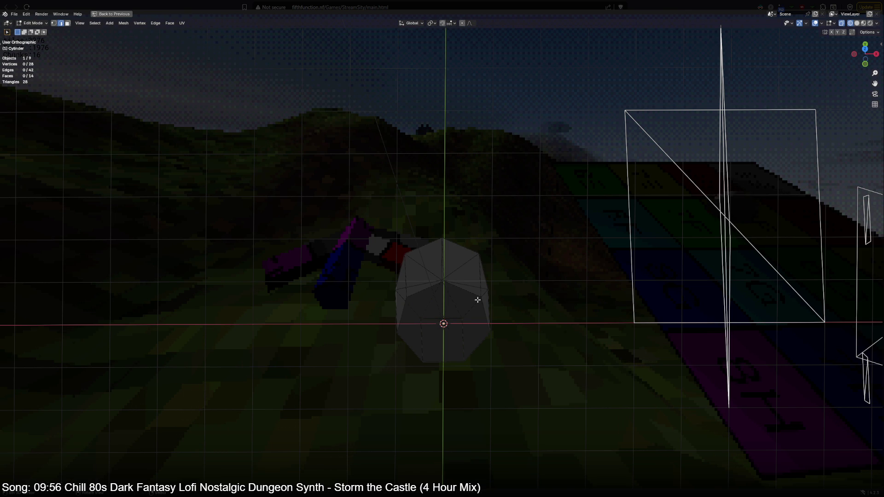
pyautogui.click(459, 295)
pyautogui.hotkey('ctrl', 'l')
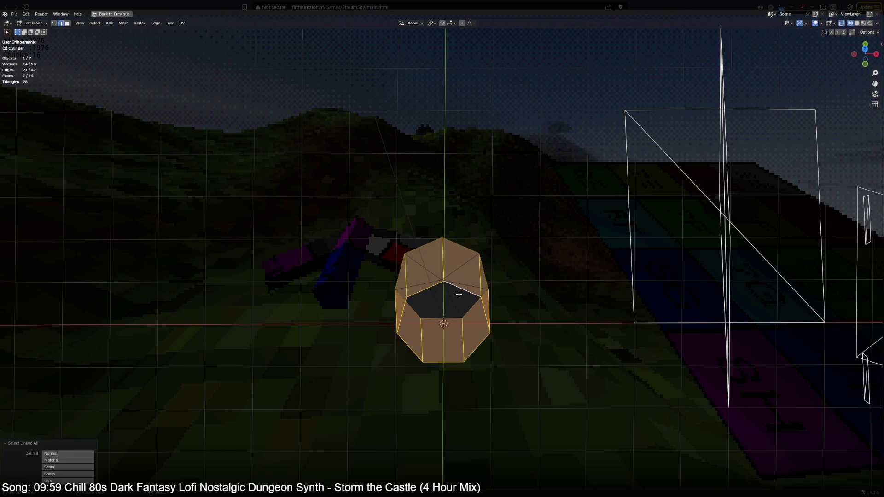
pyautogui.click(459, 295)
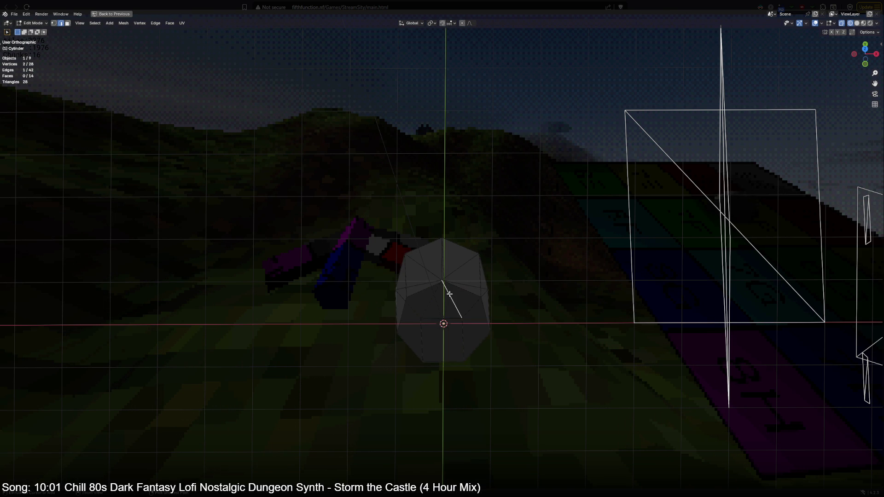
pyautogui.hotkey('ctrl', 'l')
pyautogui.press('KP_1')
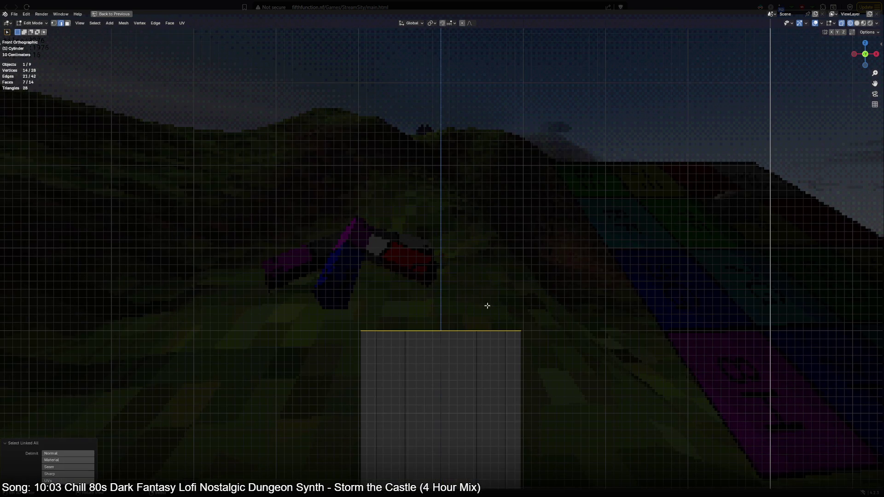
# Step: Scale the roof piece outward for an overhang and merge its top vertices at the centre
pyautogui.press('s')
pyautogui.click(484, 318)
pyautogui.moveTo(476, 317); pyautogui.dragTo(443, 331, button='middle')
pyautogui.click(443, 333)
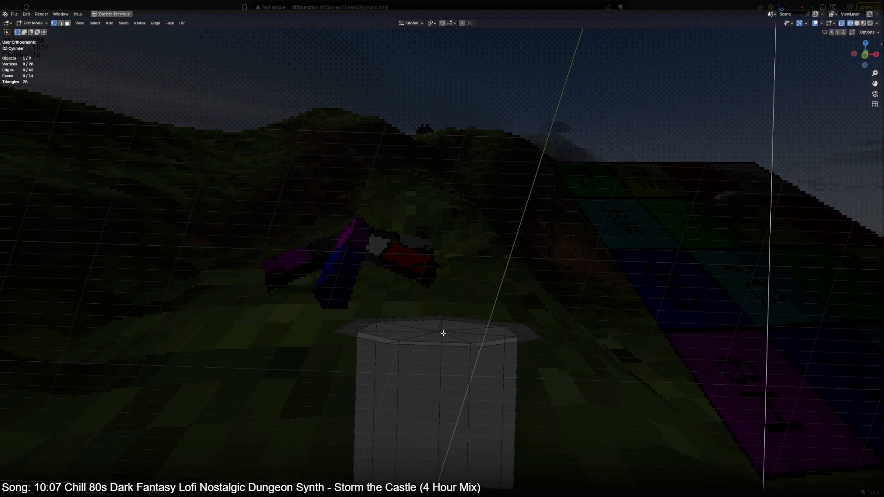
pyautogui.press('a')
pyautogui.rightClick(442, 333)
pyautogui.click(511, 333)
# Step: Raise the merged centre vertex along Z to form the pointed roof tip
pyautogui.click(440, 334)
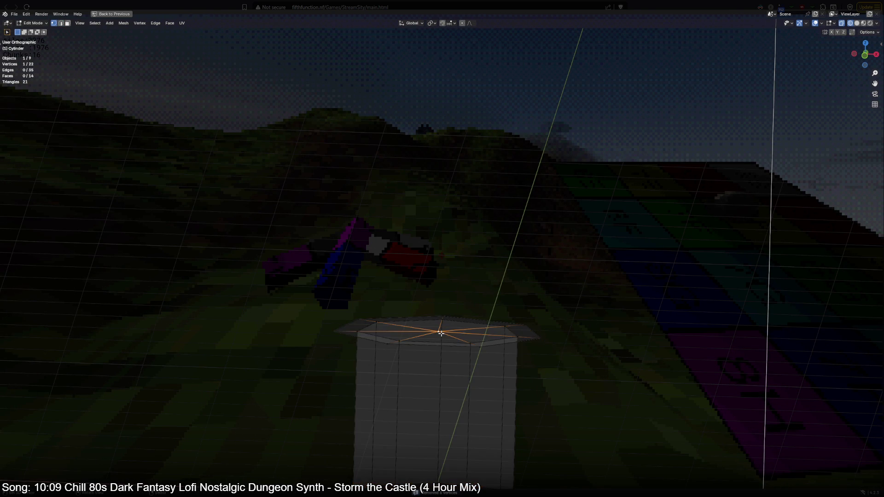
pyautogui.press('KP_1')
pyautogui.press('g')
pyautogui.press('z')
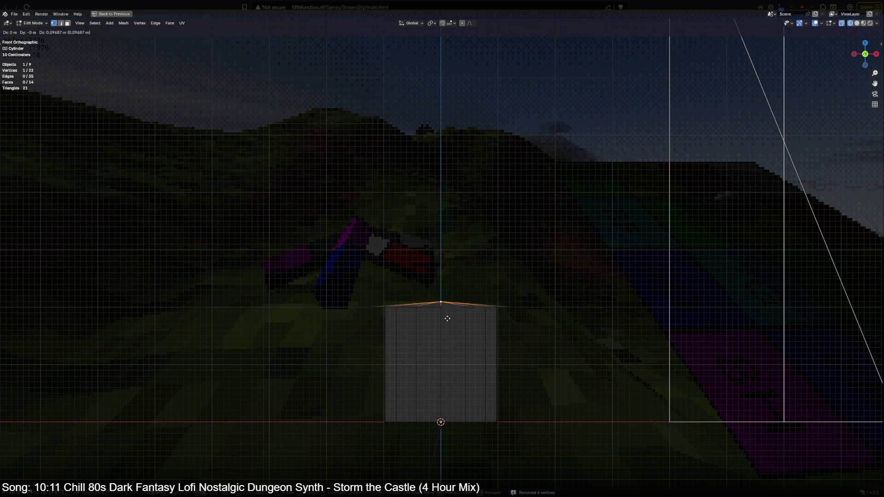
pyautogui.click(446, 288)
pyautogui.scroll(-2, 480, 331)
pyautogui.scroll(-1, 519, 313)
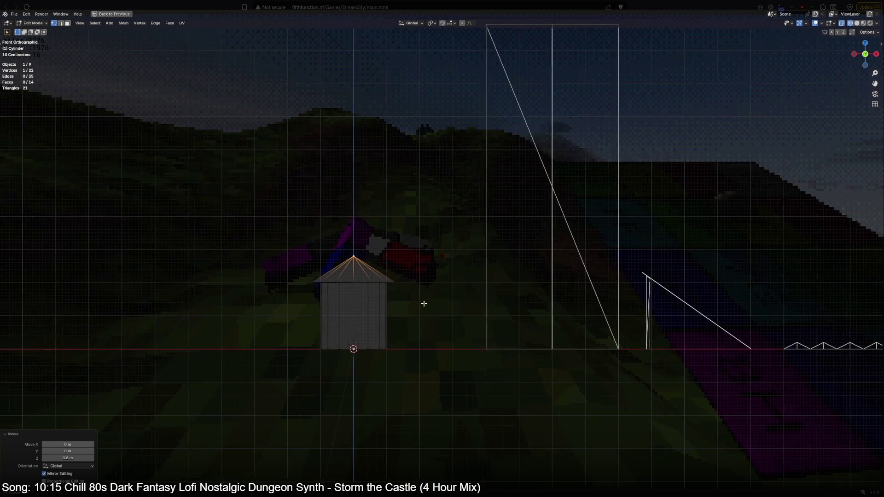
pyautogui.scroll(3, 511, 311)
pyautogui.scroll(1, 471, 323)
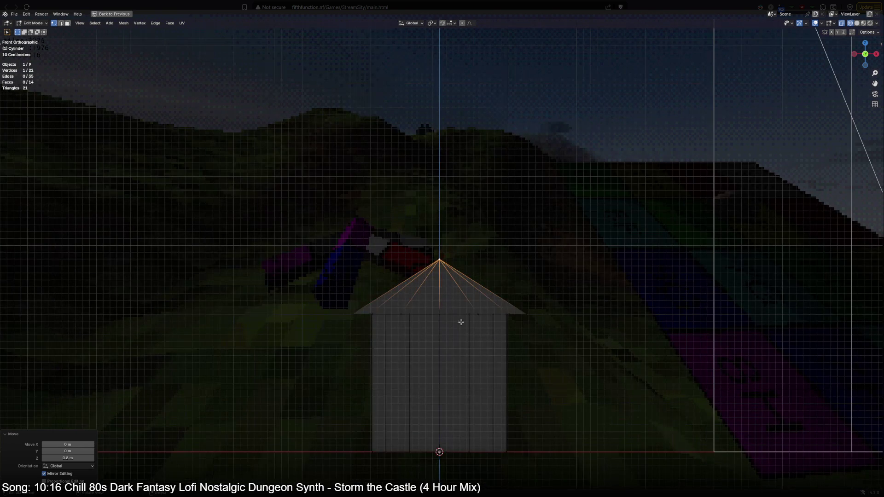
# Step: Lower the roof's bottom eave loop along Z, checking it in solid shading
pyautogui.keyDown('alt'); pyautogui.click(427, 318); pyautogui.keyUp('alt')
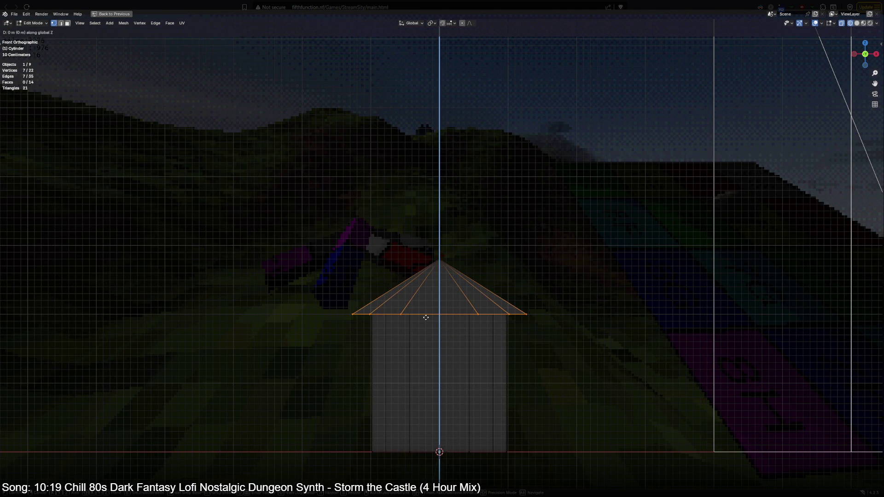
pyautogui.press('g')
pyautogui.click(425, 326)
pyautogui.press('z')
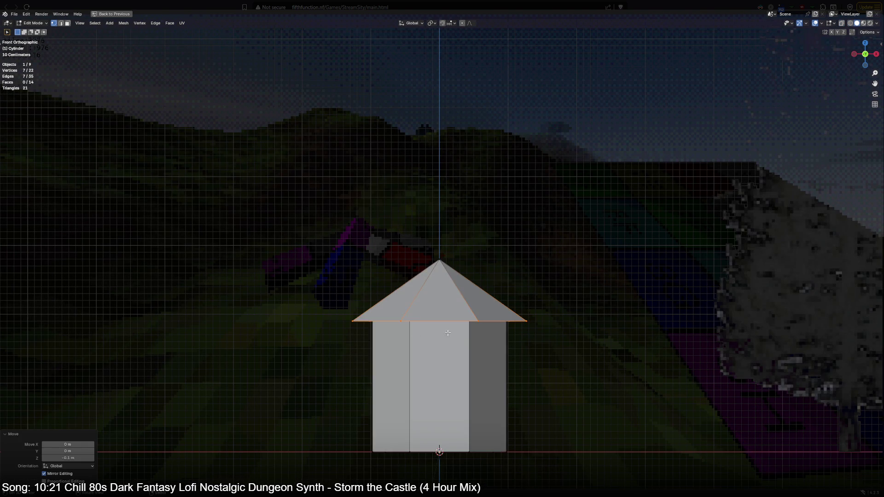
pyautogui.moveTo(426, 326); pyautogui.dragTo(435, 345, button='middle')
pyautogui.press('g')
pyautogui.press('z')
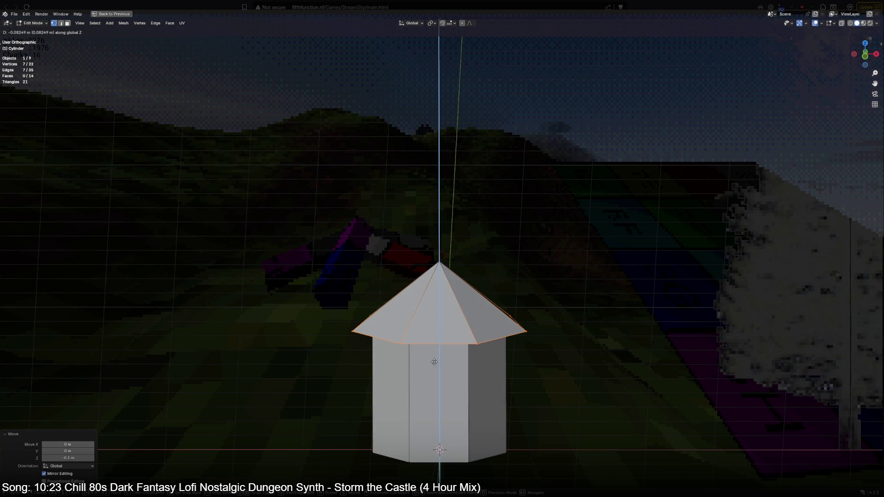
pyautogui.click(434, 362)
# Step: Inspect the hut from two angles and restore the full workspace with outliner and properties
pyautogui.moveTo(434, 362)
pyautogui.mouseDown(button='middle')
pyautogui.moveTo(426, 370)
pyautogui.moveTo(414, 306)
pyautogui.mouseUp(button='middle')
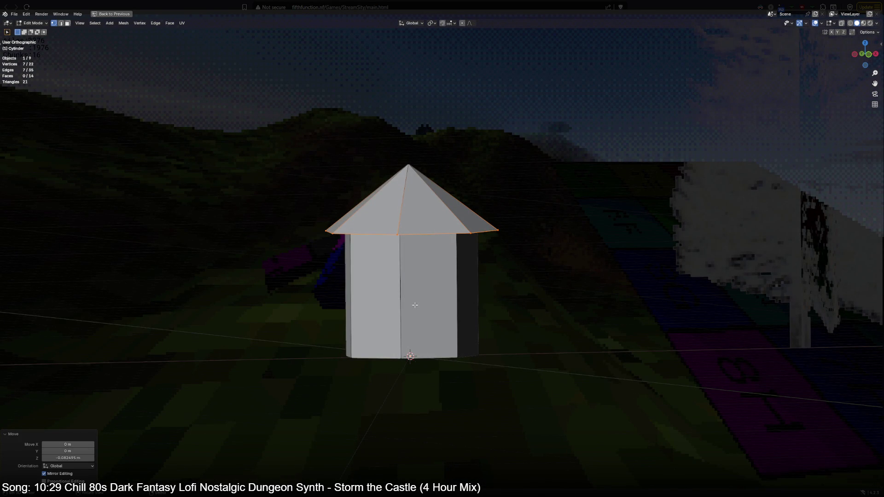
pyautogui.moveTo(414, 306)
pyautogui.mouseDown(button='middle')
pyautogui.moveTo(289, 278)
pyautogui.moveTo(432, 311)
pyautogui.mouseUp(button='middle')
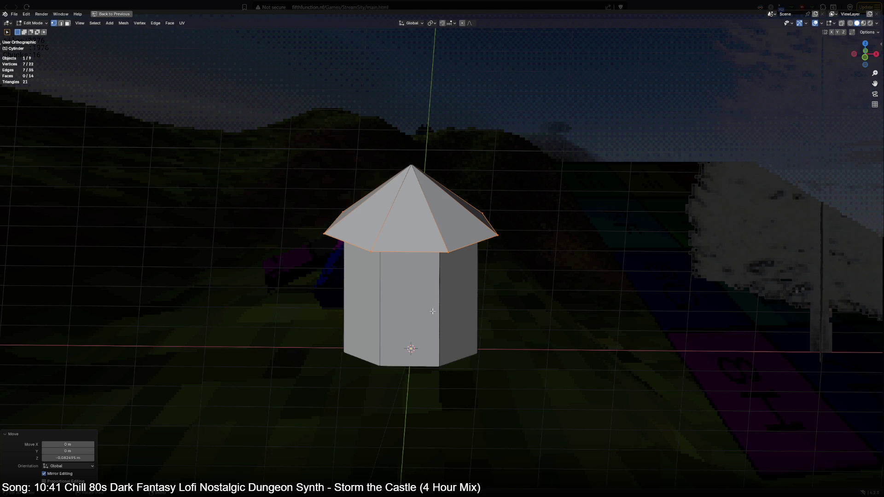
pyautogui.hotkey('ctrl', 'space')
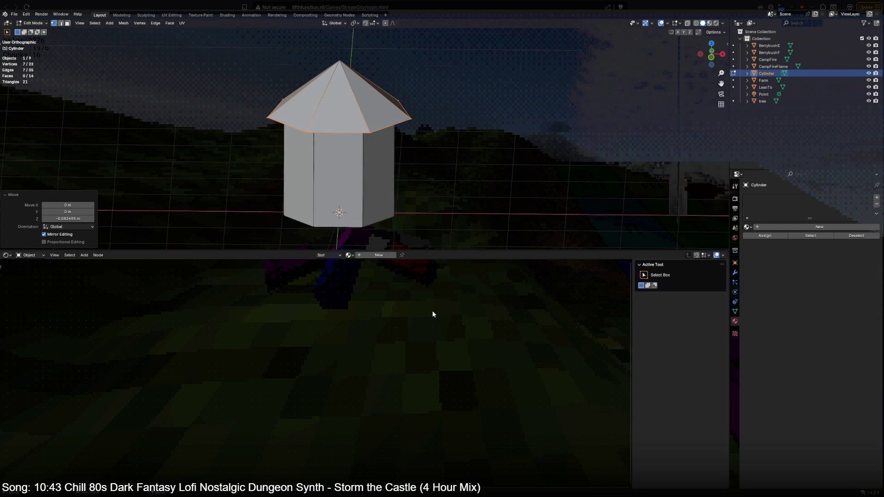
# Step: Assign the mats material to the hut and select all of its faces
pyautogui.click(752, 227)
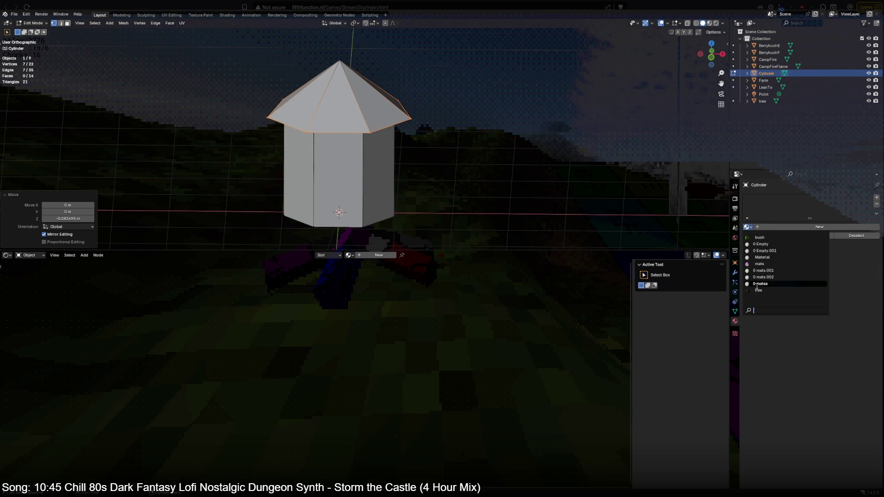
pyautogui.click(760, 264)
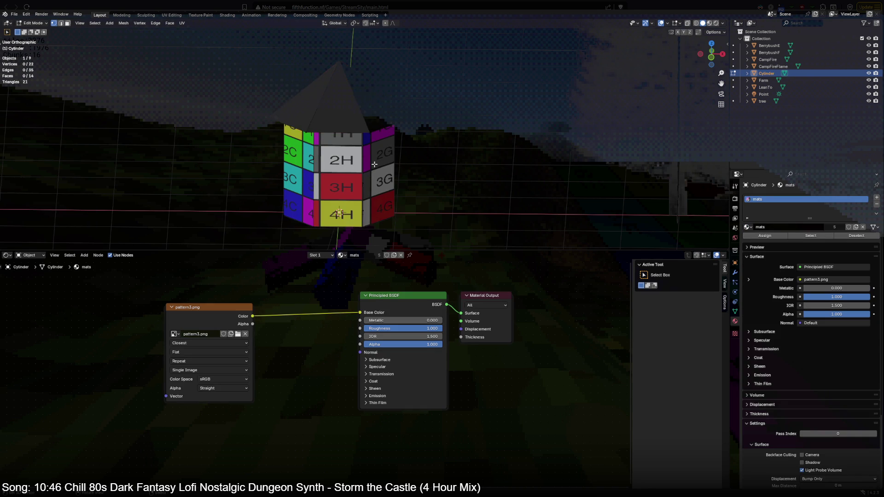
pyautogui.press('a')
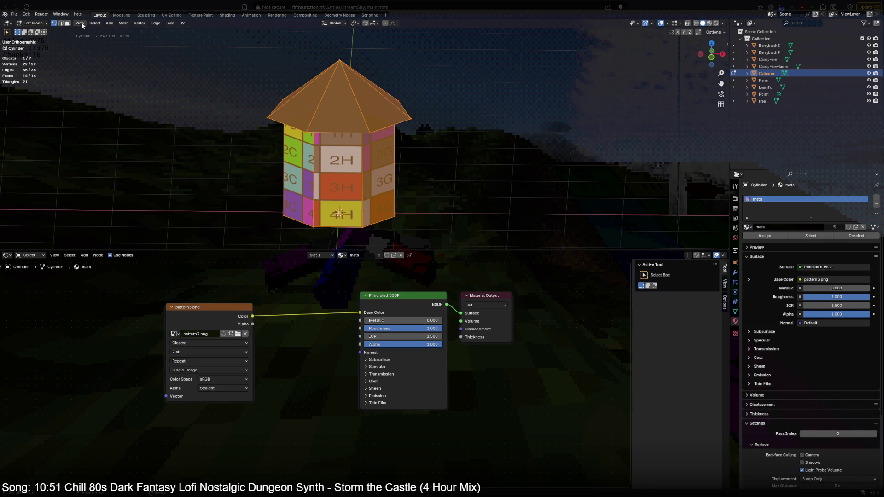
# Step: Unwrap the hut, then run Smart UV Project so the numbered grid tiles map evenly onto it
pyautogui.click(183, 23)
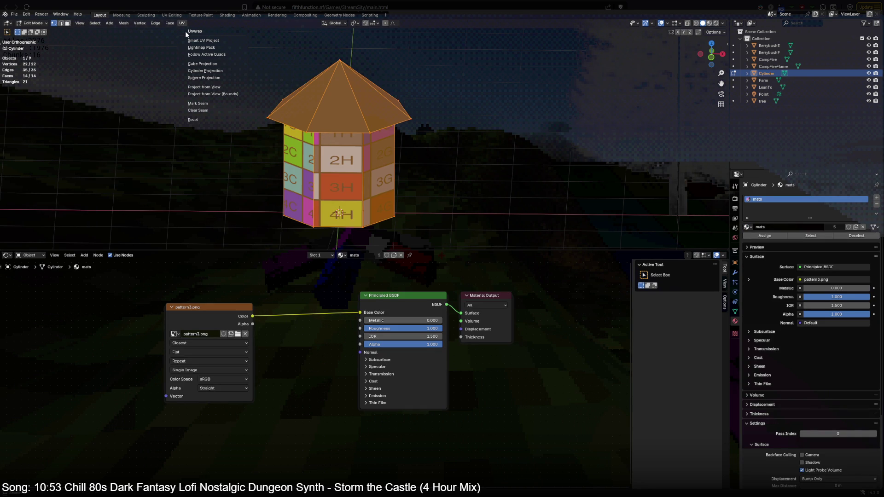
pyautogui.click(194, 31)
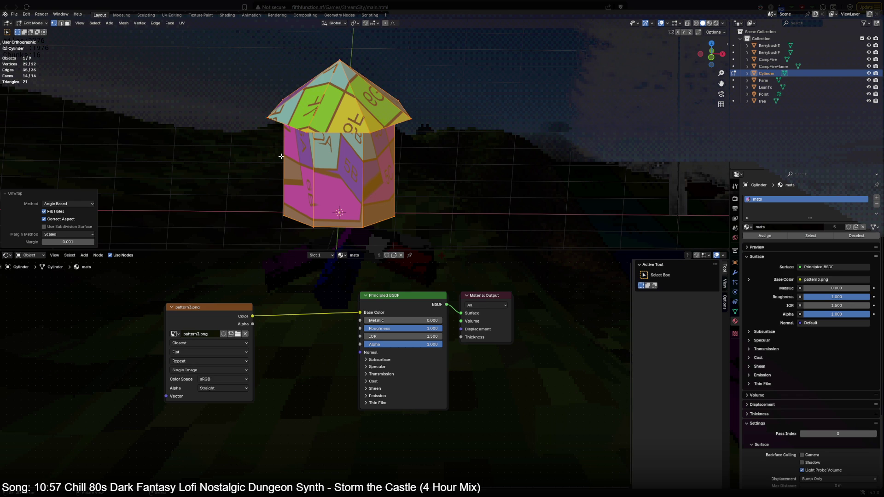
pyautogui.click(182, 23)
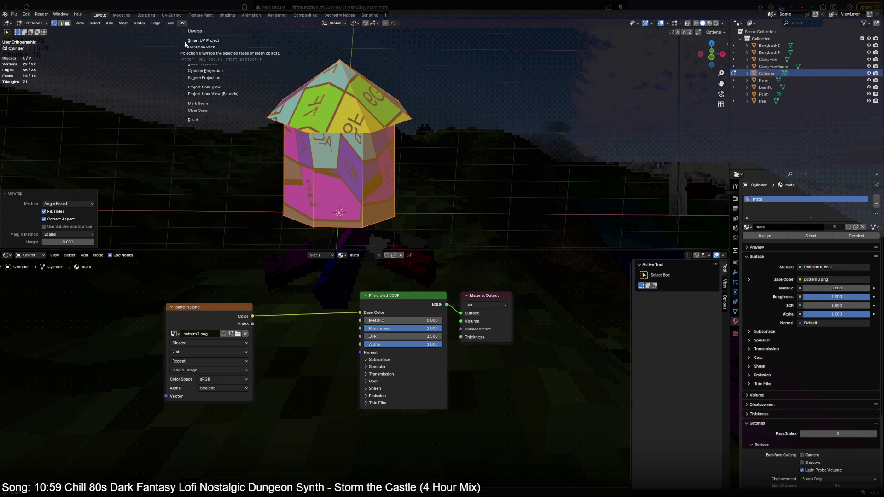
pyautogui.click(185, 41)
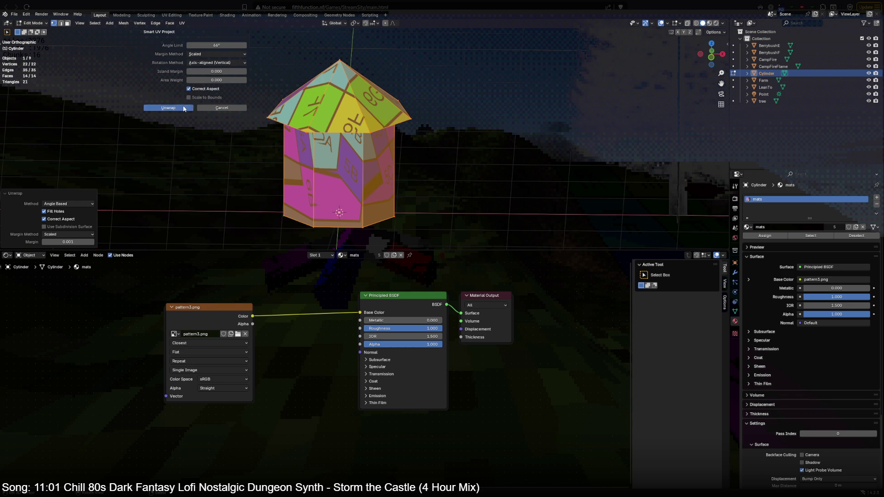
pyautogui.click(168, 108)
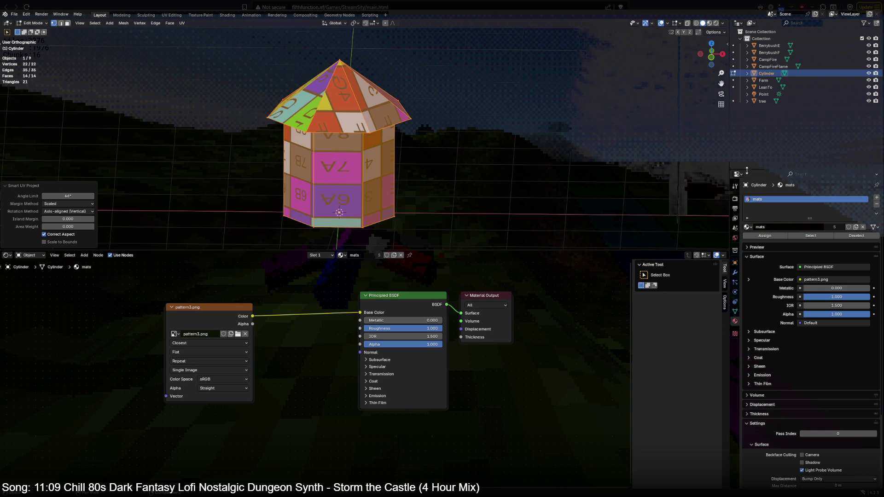
pyautogui.moveTo(746, 172); pyautogui.dragTo(755, 270)
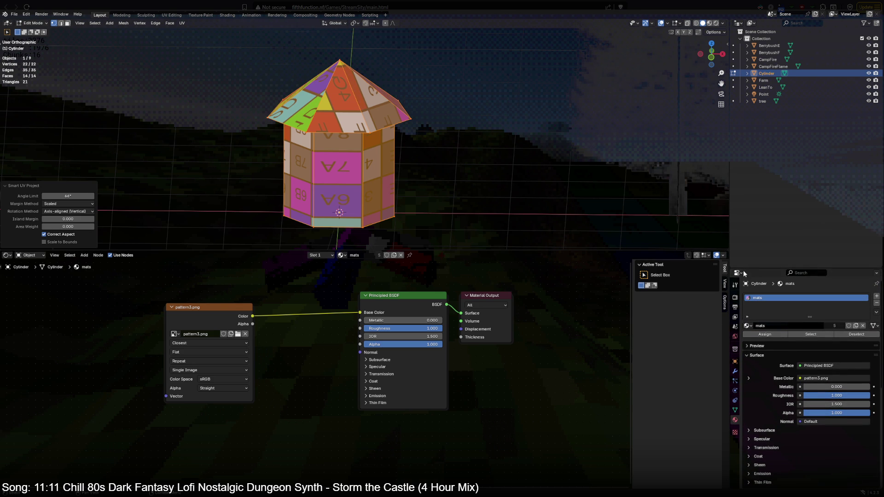
# Step: Split off a new editor area above the properties and make it an image/UV editor
pyautogui.moveTo(880, 268); pyautogui.dragTo(738, 177)
pyautogui.click(738, 177)
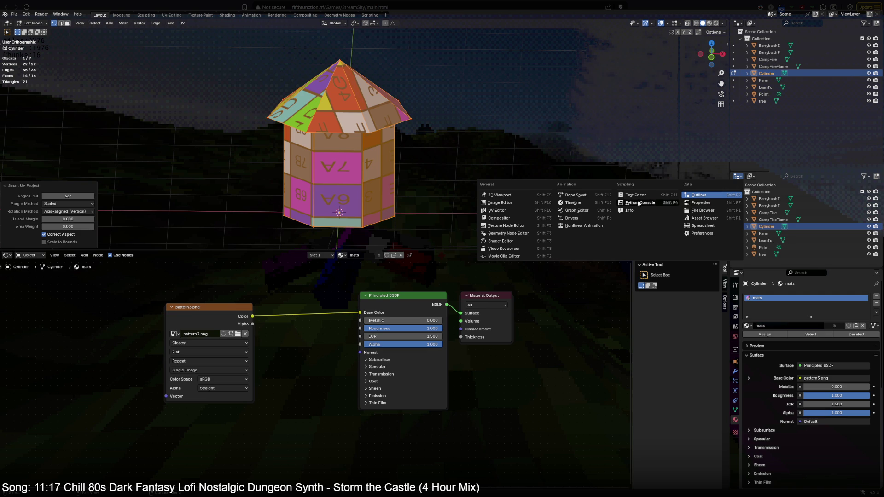
pyautogui.click(516, 201)
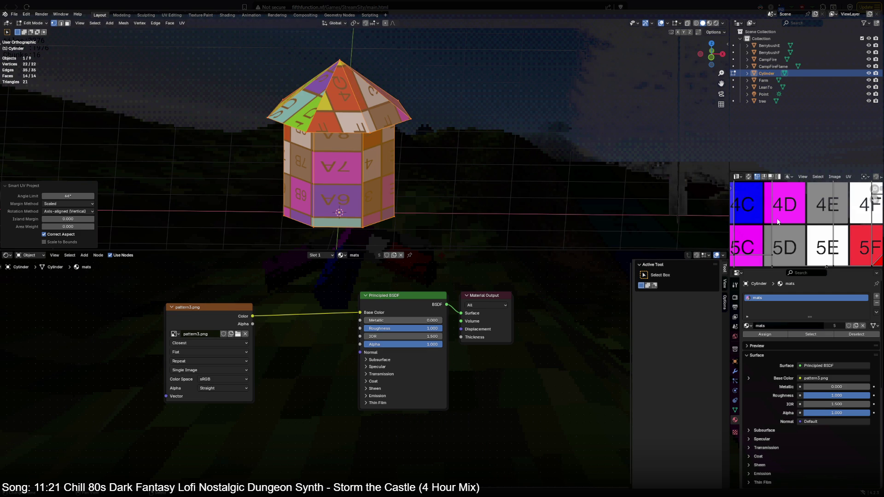
# Step: Mark the chosen edge of the hut as a UV seam via the command search
pyautogui.click(364, 174)
pyautogui.press('F3')
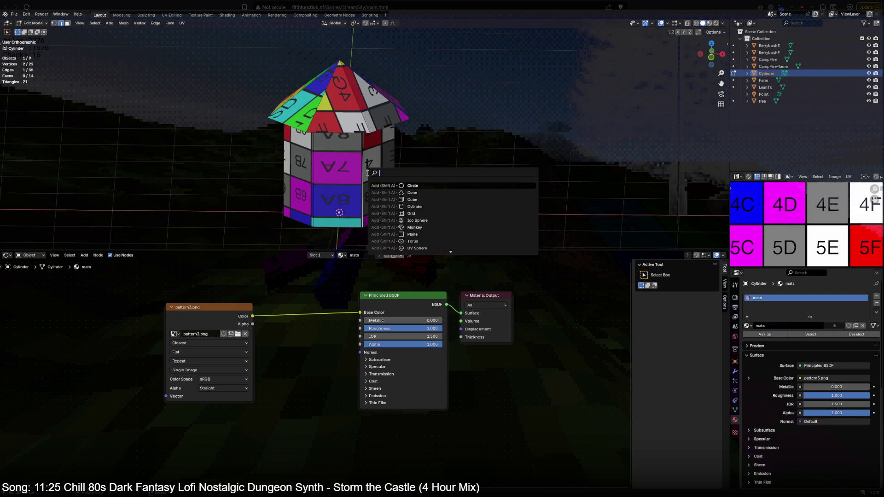
pyautogui.write('mark')
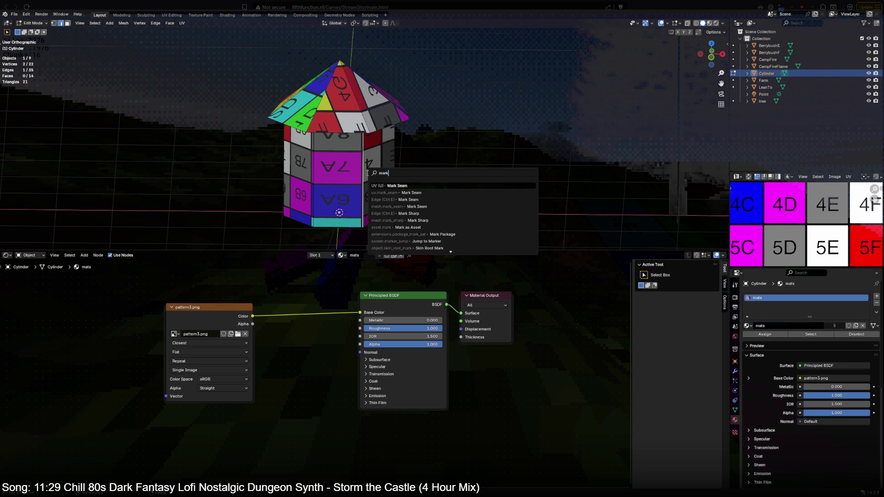
pyautogui.press('Return')
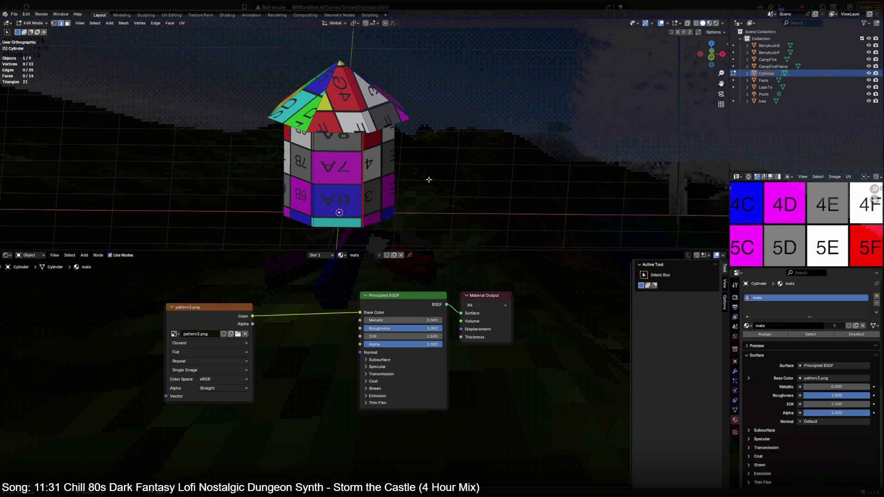
# Step: Select the whole hut, undo a stray Subdivide, and unwrap it along the new seam
pyautogui.press('a')
pyautogui.rightClick(428, 179)
pyautogui.click(428, 179)
pyautogui.hotkey('ctrl', 'z')
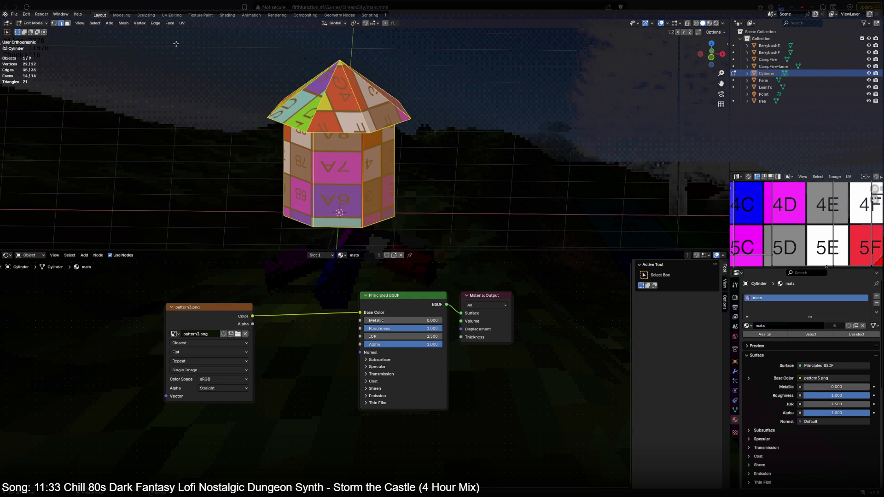
pyautogui.click(182, 24)
pyautogui.click(193, 31)
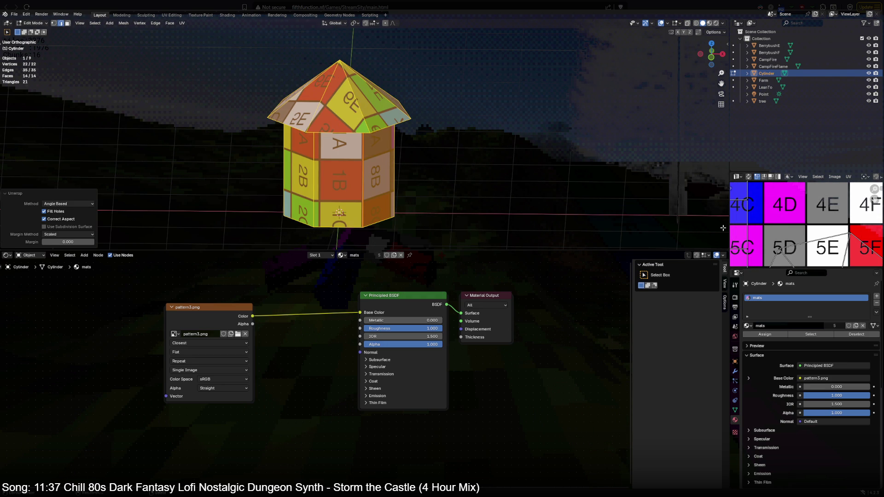
# Step: In the maximized UV editor, move the left wall island off the texture grid
pyautogui.hotkey('ctrl', 'space')
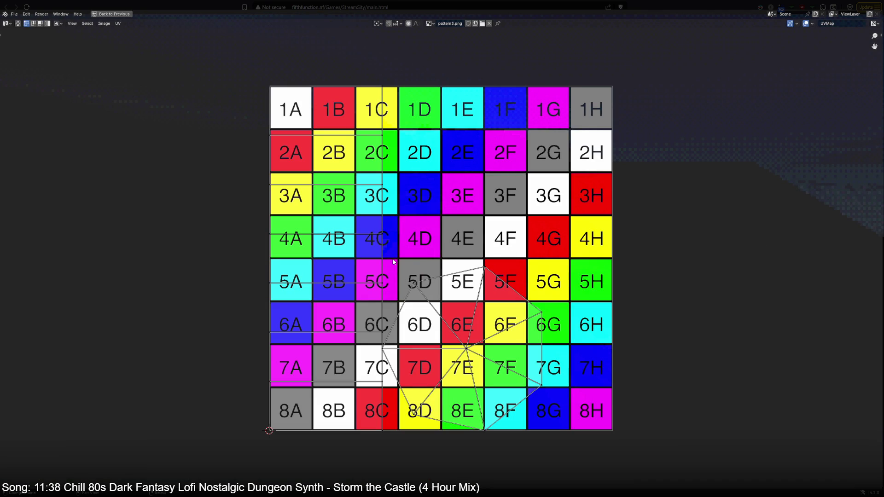
pyautogui.click(386, 236)
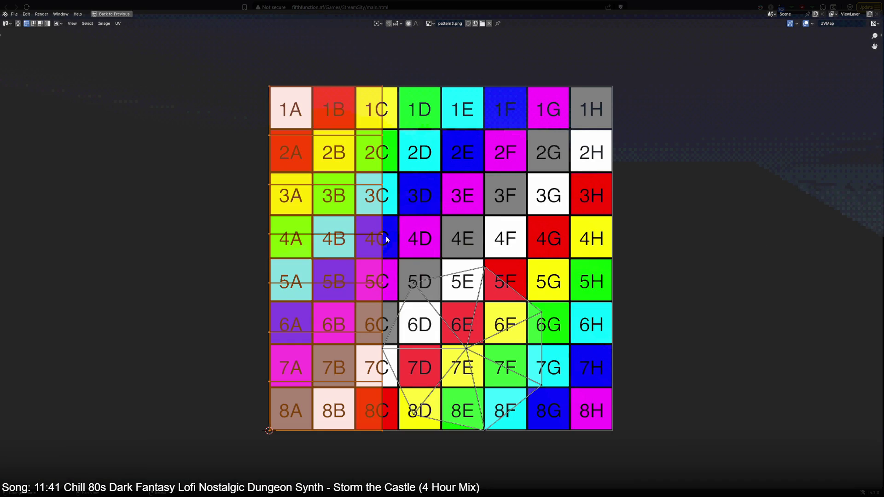
pyautogui.press('g')
pyautogui.click(290, 255)
pyautogui.hotkey('ctrl', 'space')
# Step: Inspect the walls in the 3D view, undo the island move, select the linked roof faces and unwrap them
pyautogui.hotkey('ctrl', 'space')
pyautogui.moveTo(415, 207); pyautogui.dragTo(442, 221, button='middle')
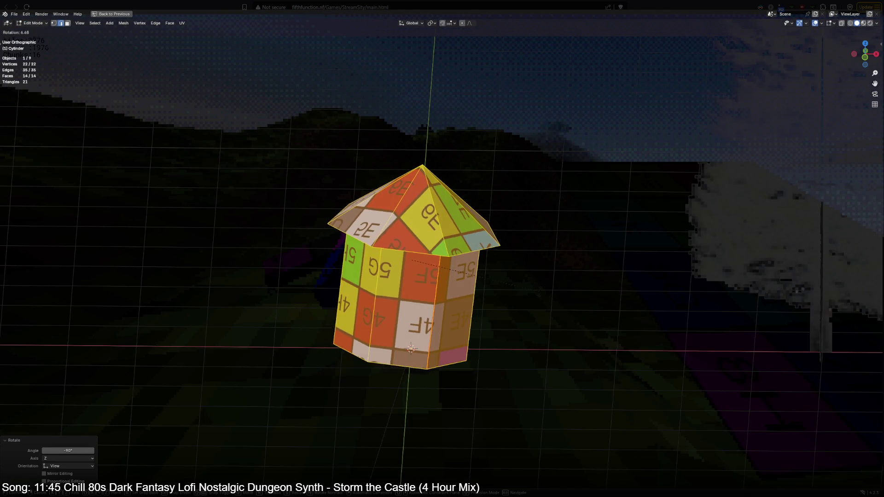
pyautogui.hotkey('ctrl', 'space')
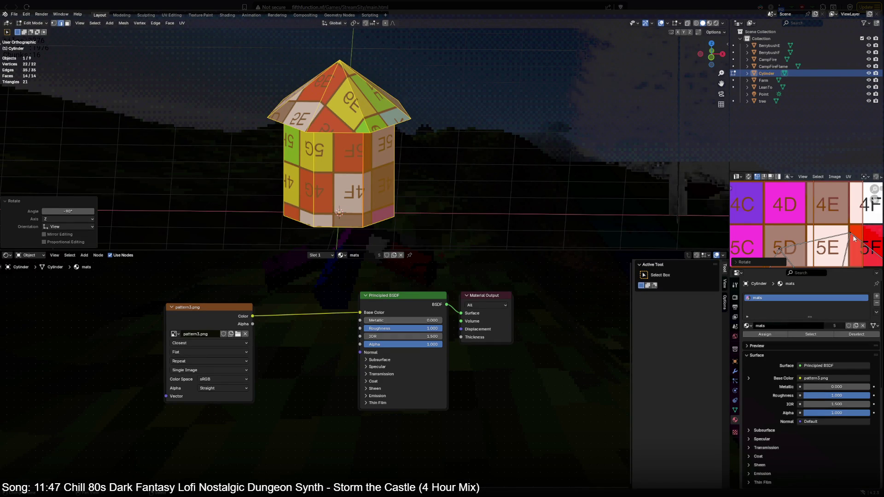
pyautogui.hotkey('ctrl', 'z')
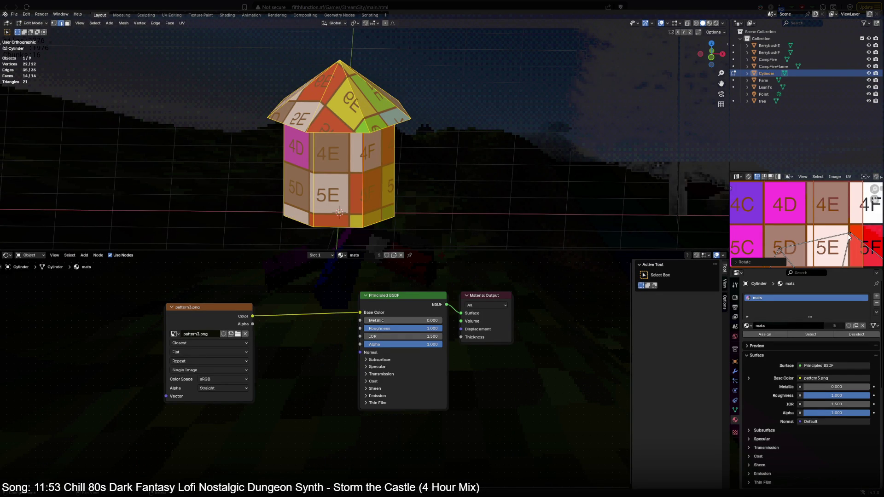
pyautogui.hotkey('ctrl', 'l')
pyautogui.click(182, 23)
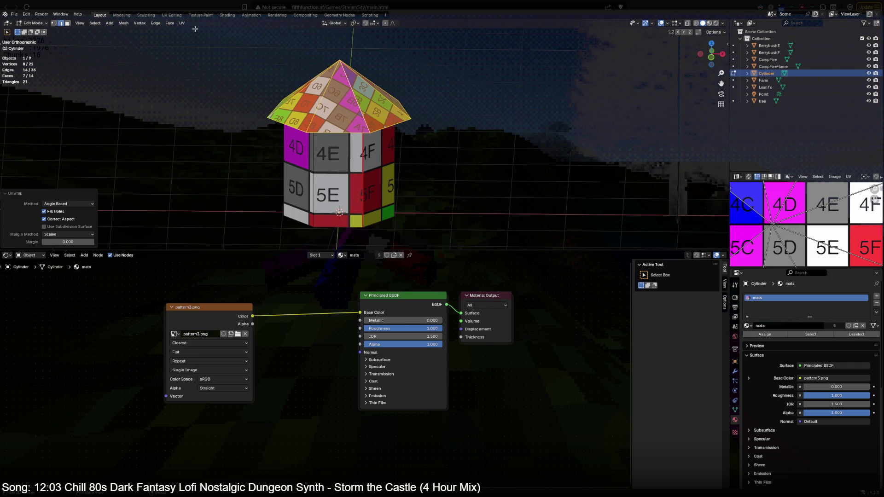
# Step: Try a Cylinder Projection on the roof and check the result full-window in the UV editor
pyautogui.click(183, 23)
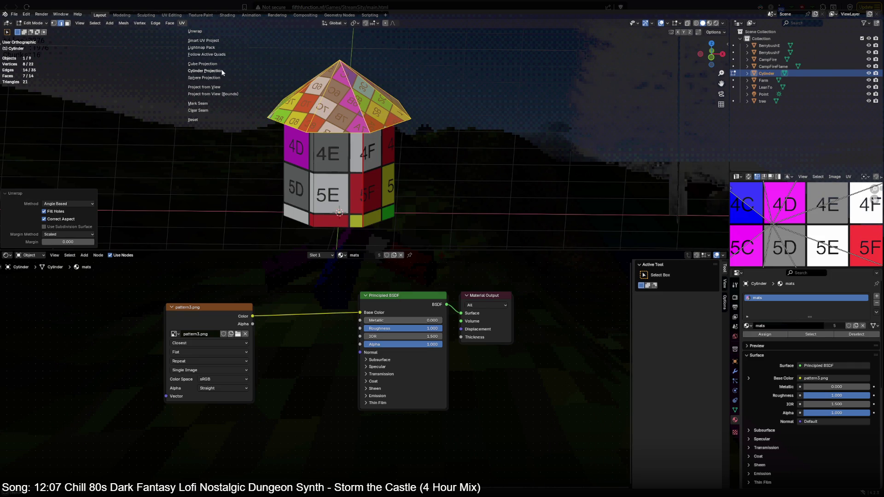
pyautogui.click(204, 71)
pyautogui.hotkey('ctrl', 'space')
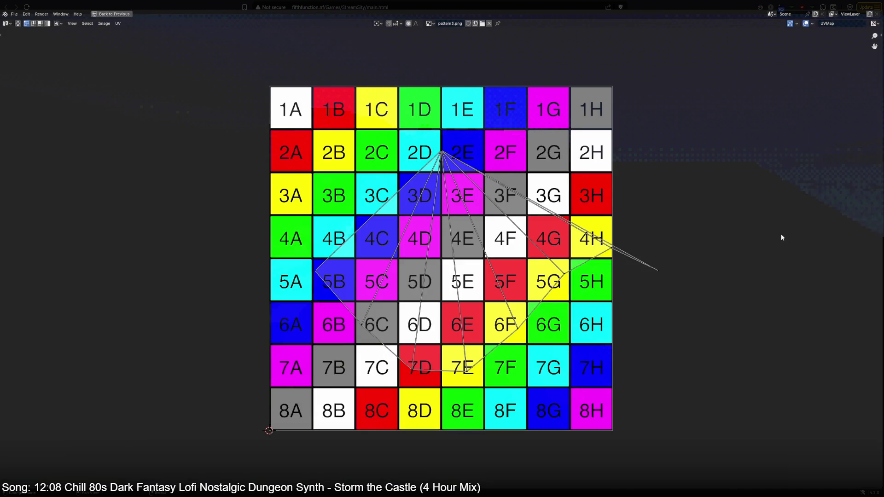
pyautogui.hotkey('ctrl', 'space')
# Step: Browse the UV and context menus, then unwrap the roof again and inspect its spread-out triangles full-window
pyautogui.click(182, 23)
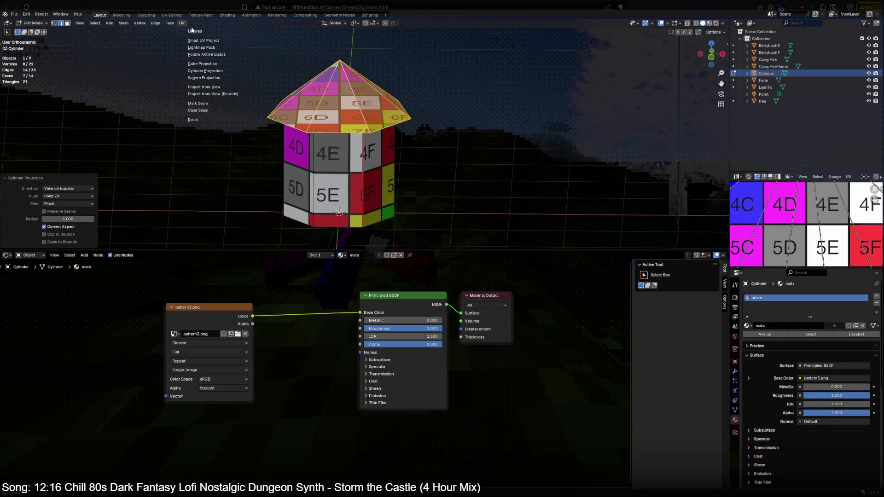
pyautogui.click(195, 31)
pyautogui.rightClick(311, 66)
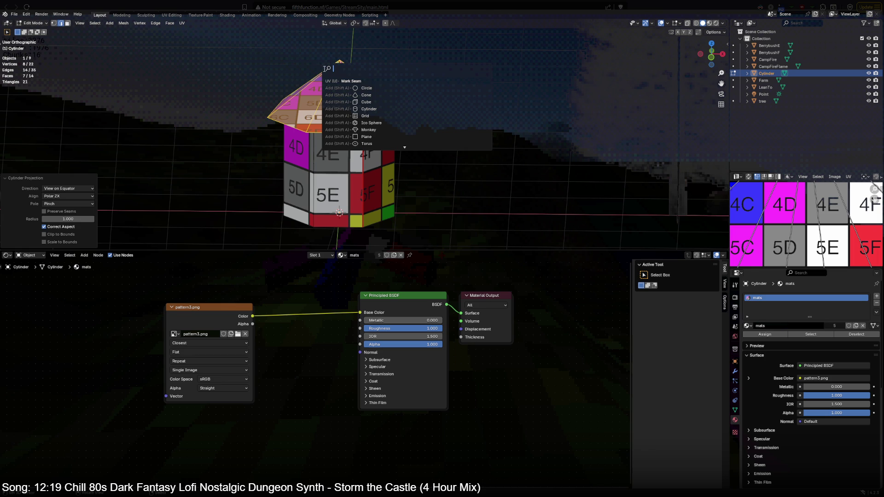
pyautogui.click(363, 83)
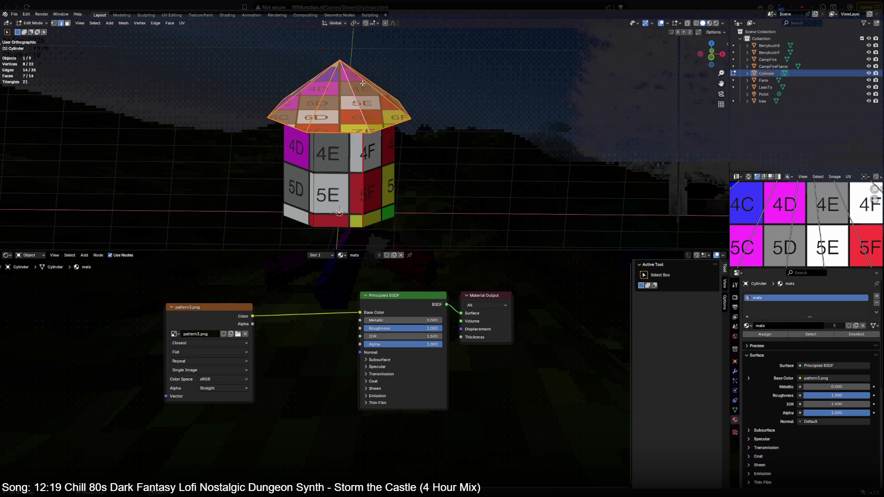
pyautogui.click(183, 23)
pyautogui.hotkey('ctrl', 'space')
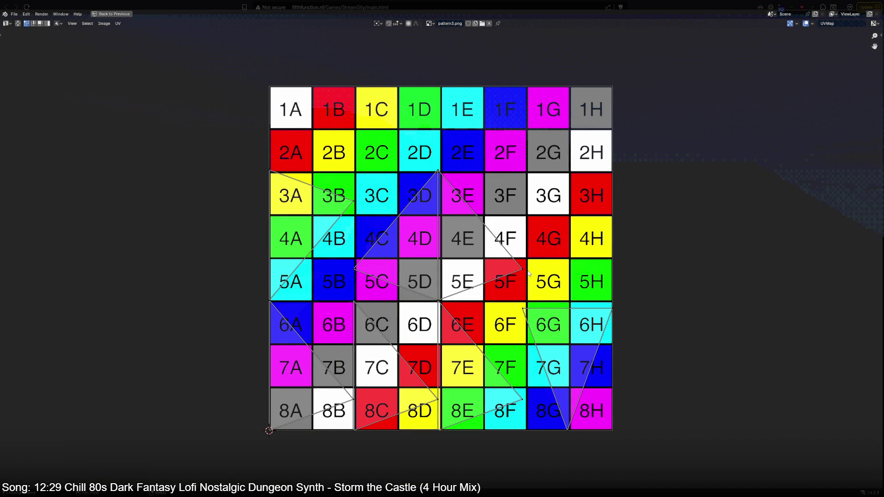
pyautogui.hotkey('ctrl', 'space')
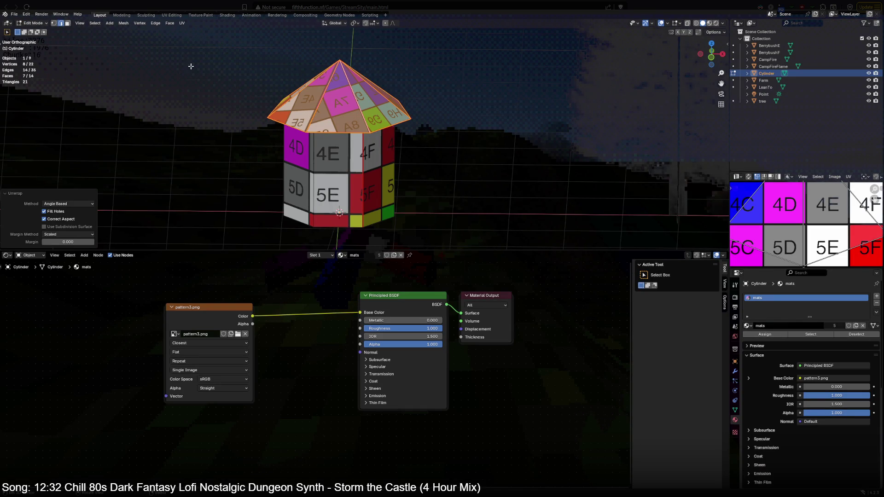
pyautogui.click(180, 26)
# Step: Apply Smart UV Project to the roof and check it full-window in the UV editor
pyautogui.click(207, 40)
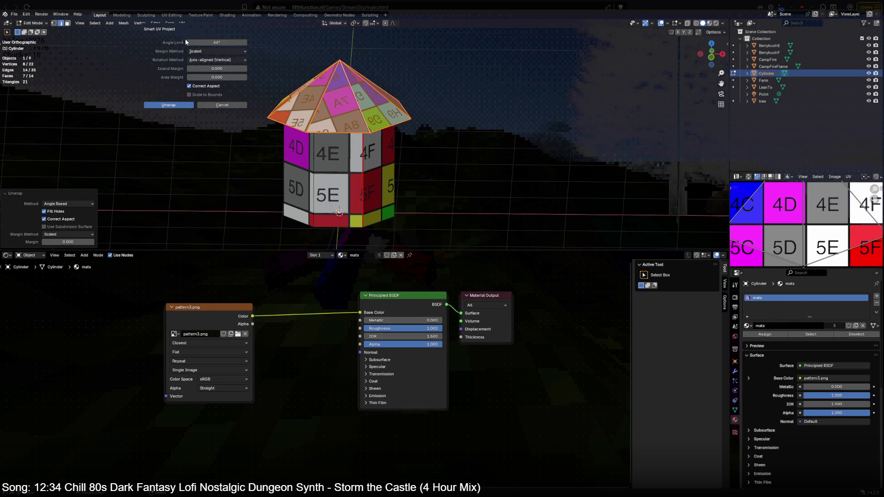
pyautogui.click(169, 105)
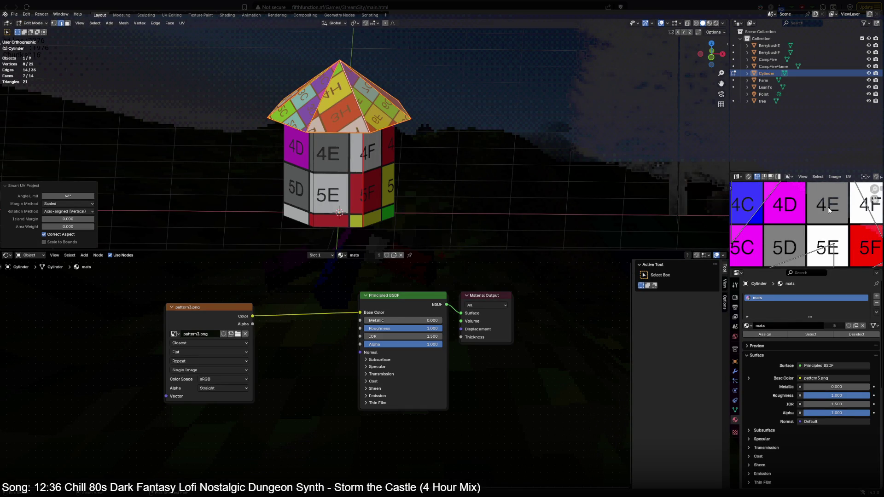
pyautogui.hotkey('ctrl', 'space')
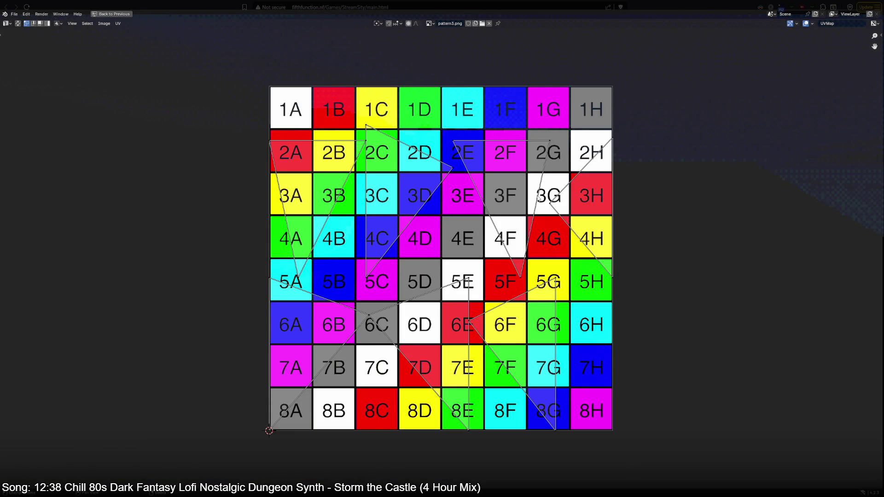
pyautogui.hotkey('ctrl', 'space')
# Step: Switch to Top view and project the roof UVs from view onto the 4D–5E cells
pyautogui.click(182, 23)
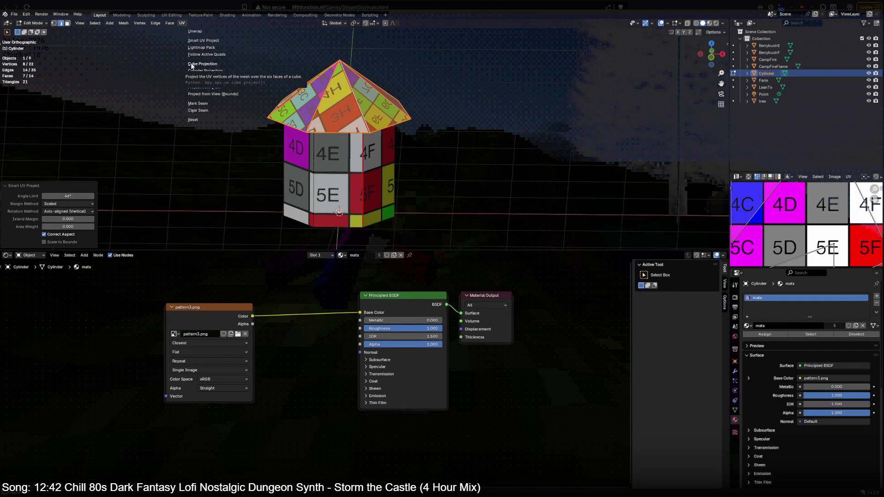
pyautogui.click(213, 88)
pyautogui.press('KP_7')
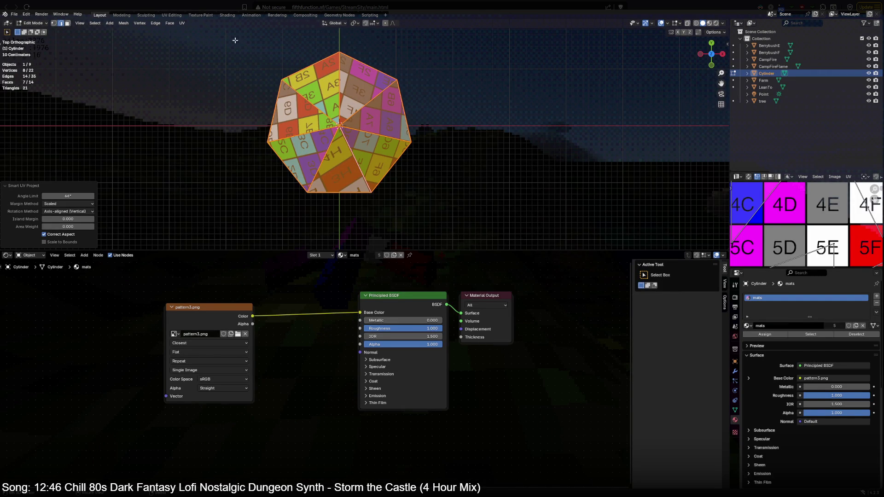
pyautogui.click(180, 23)
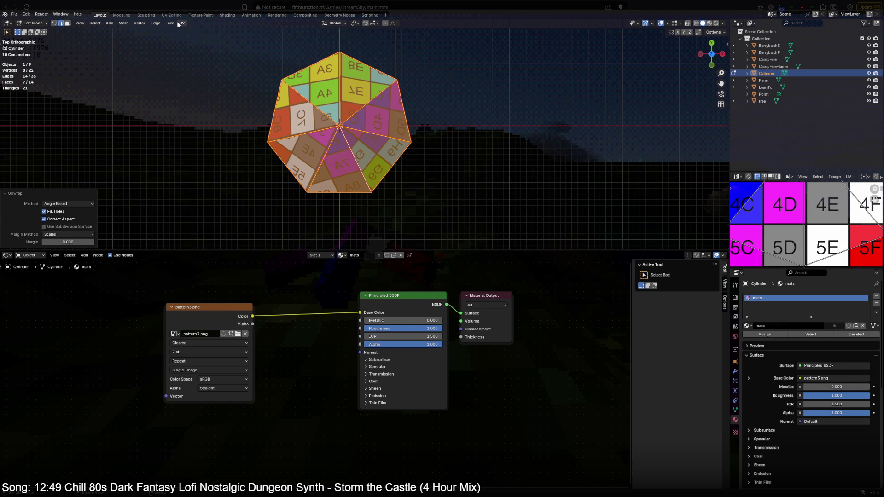
pyautogui.click(181, 22)
pyautogui.click(207, 88)
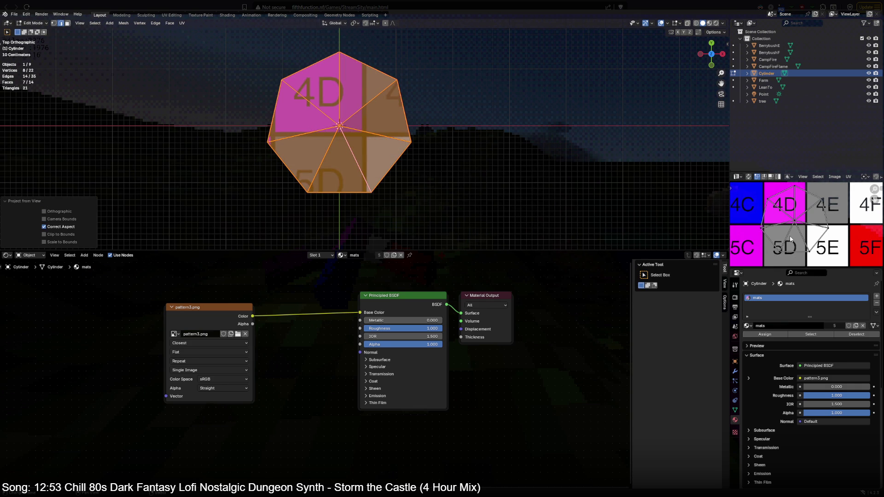
# Step: Maximize the UV editor, switch to face selection and pick a roof triangle near cell 4E
pyautogui.hotkey('ctrl', 'space')
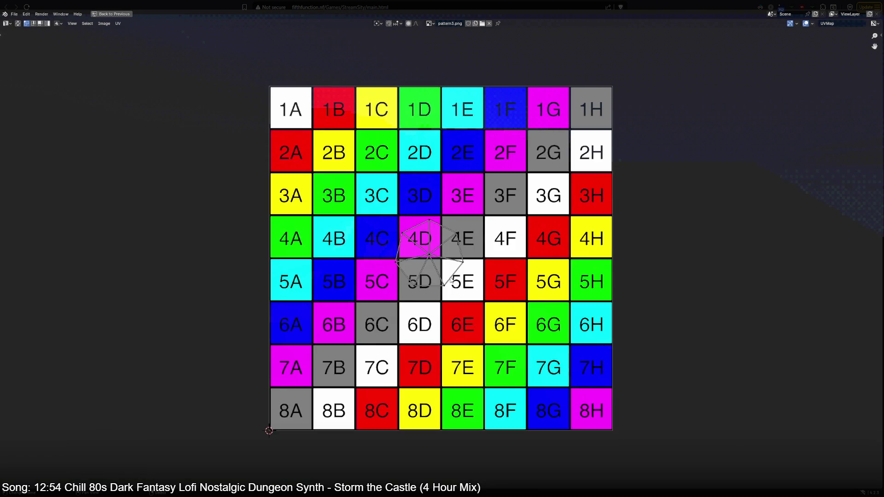
pyautogui.scroll(3, 452, 277)
pyautogui.hotkey('ctrl', 'space')
pyautogui.click(298, 206)
pyautogui.hotkey('ctrl', 'space')
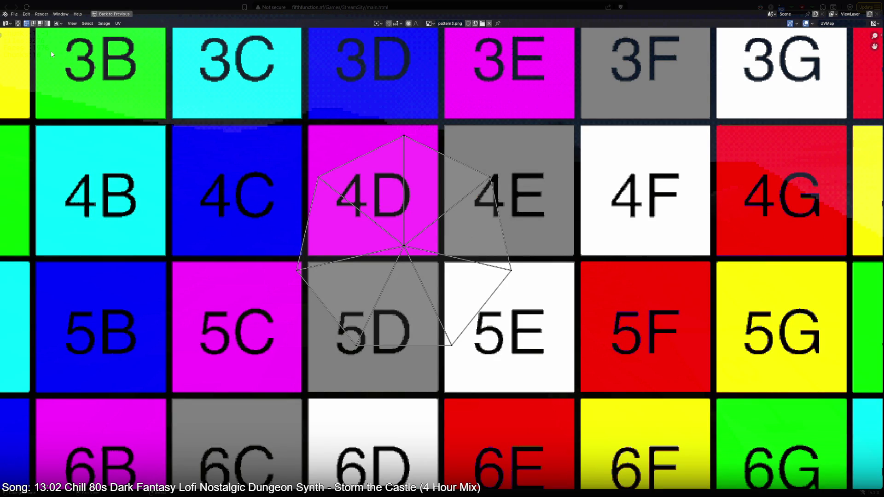
pyautogui.click(41, 23)
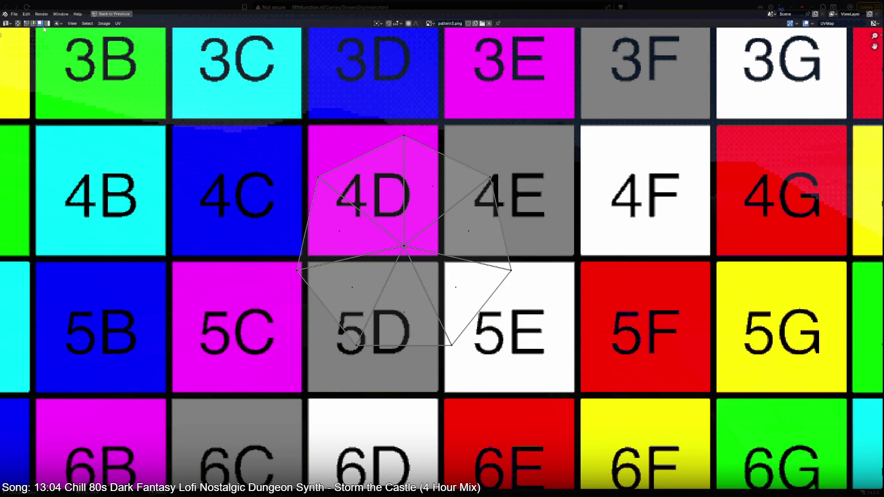
pyautogui.click(478, 226)
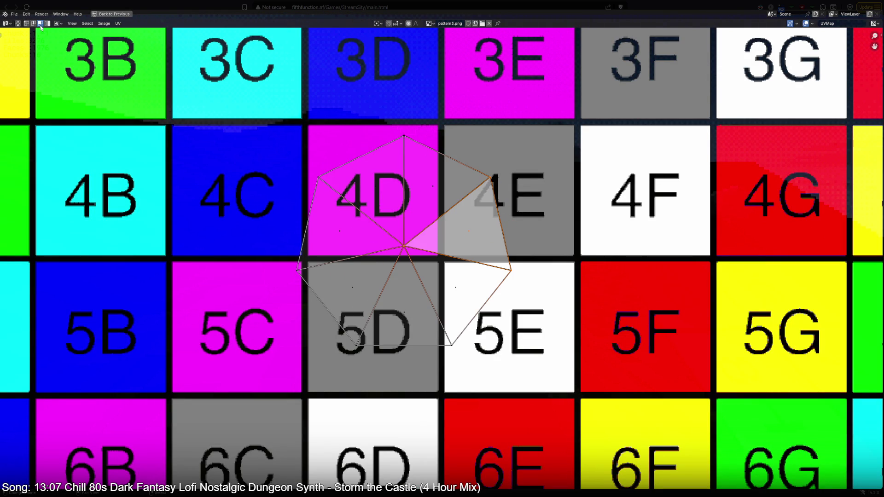
pyautogui.click(48, 23)
pyautogui.click(69, 42)
# Step: Rotate the first roof triangle upright and move the 5D triangle into place over cell 5D
pyautogui.press('r')
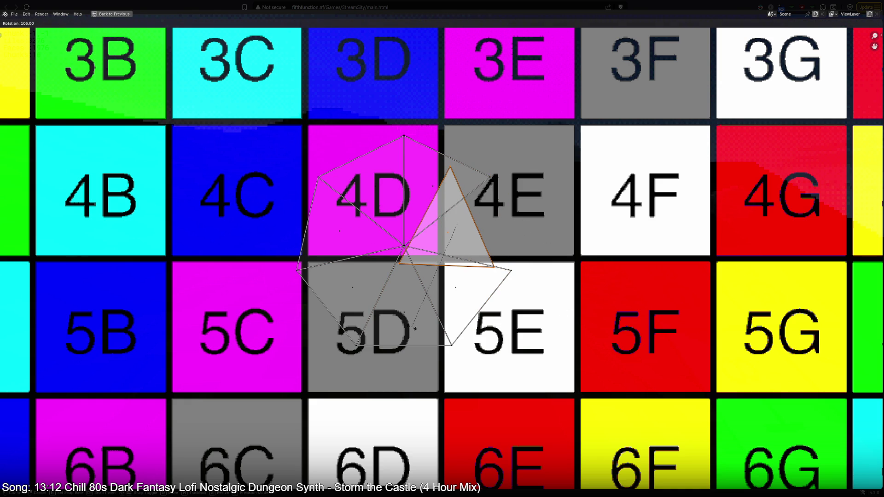
pyautogui.click(422, 297)
pyautogui.press('r')
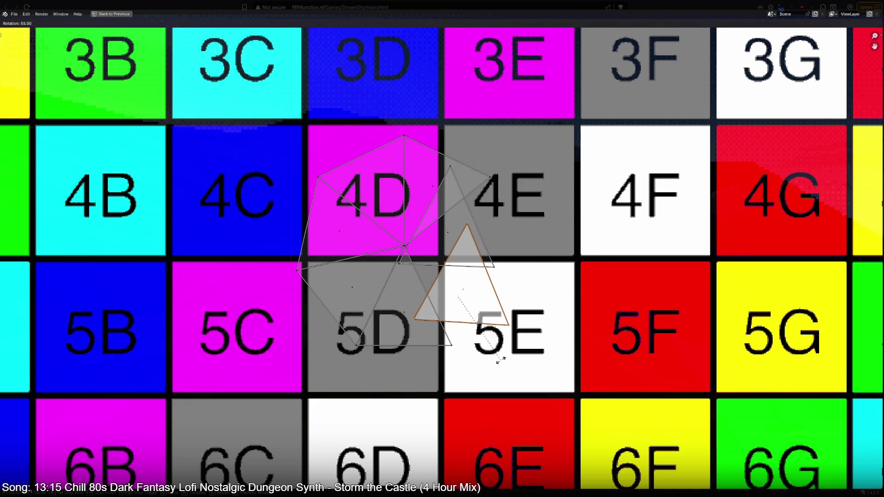
pyautogui.press('Escape')
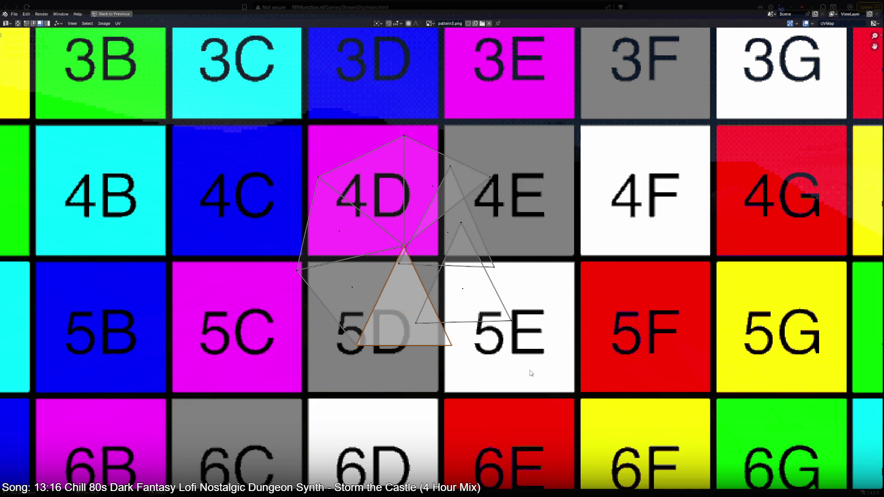
pyautogui.click(369, 299)
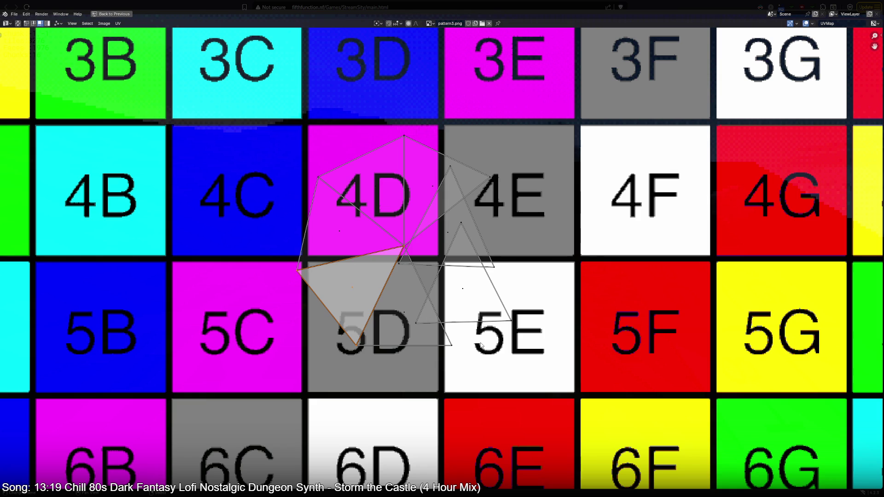
pyautogui.press('r')
pyautogui.press('g')
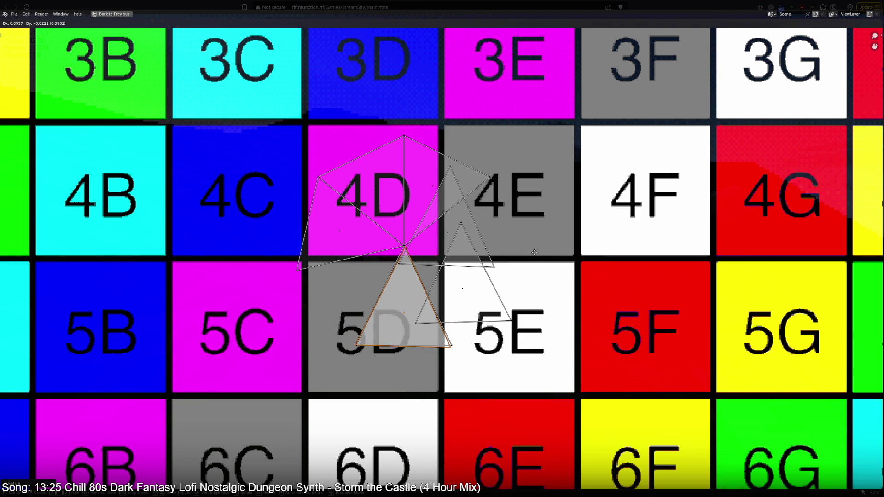
pyautogui.click(537, 259)
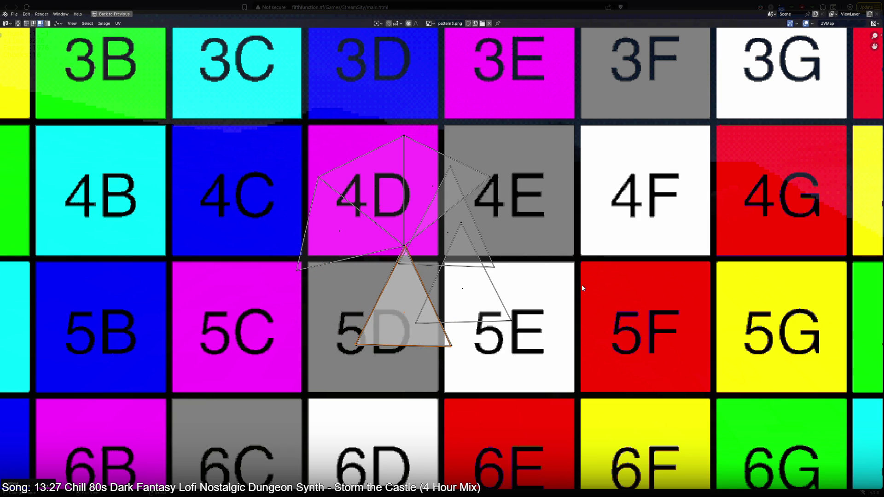
# Step: Move the 5E and one 4E triangle onto the 5D triangle and rotate them to match
pyautogui.click(492, 290)
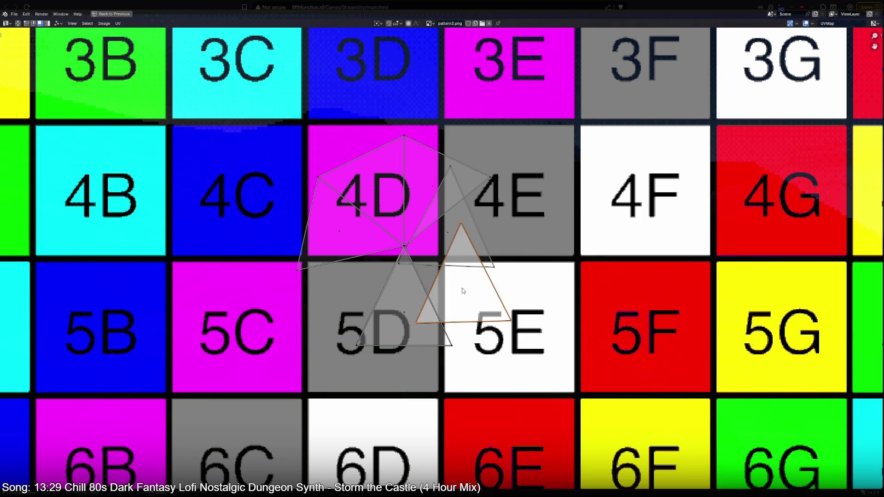
pyautogui.press('g')
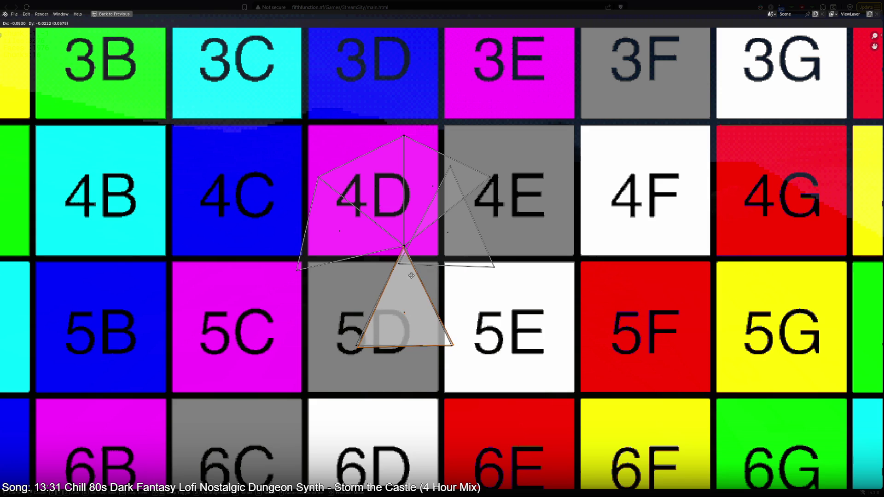
pyautogui.click(403, 296)
pyautogui.press('s')
pyautogui.press('r')
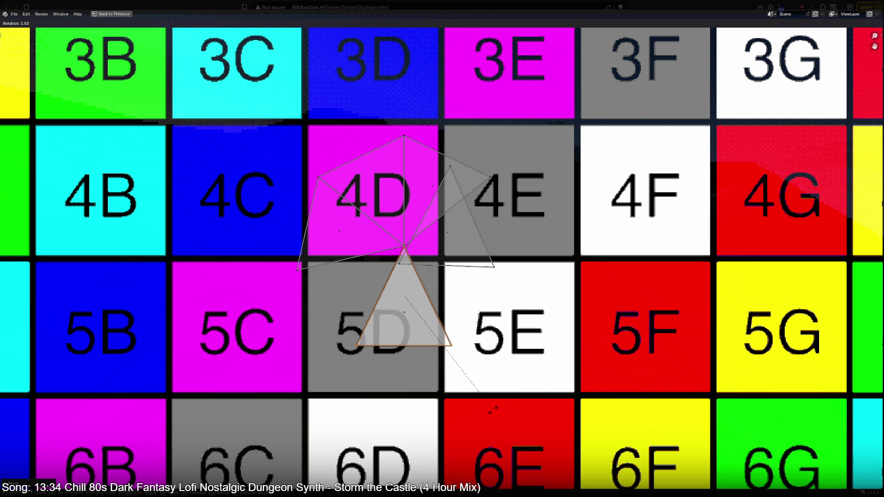
pyautogui.click(477, 376)
pyautogui.click(444, 230)
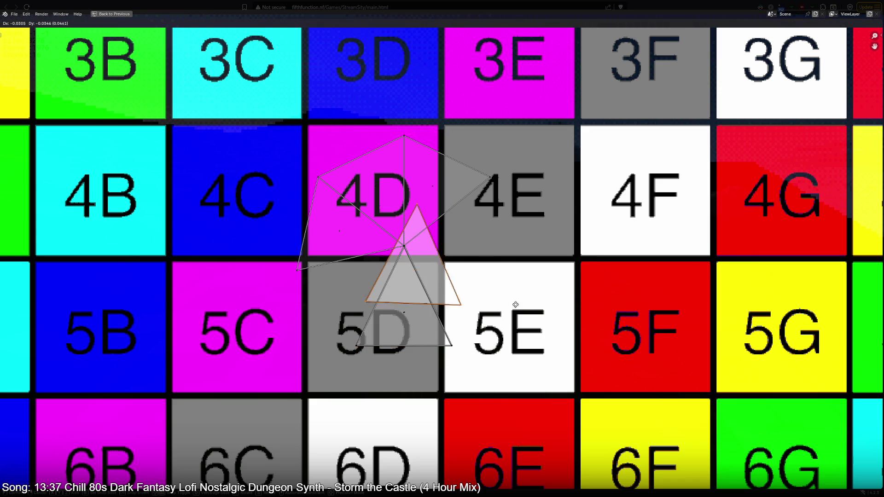
pyautogui.press('g')
pyautogui.click(501, 323)
pyautogui.press('r')
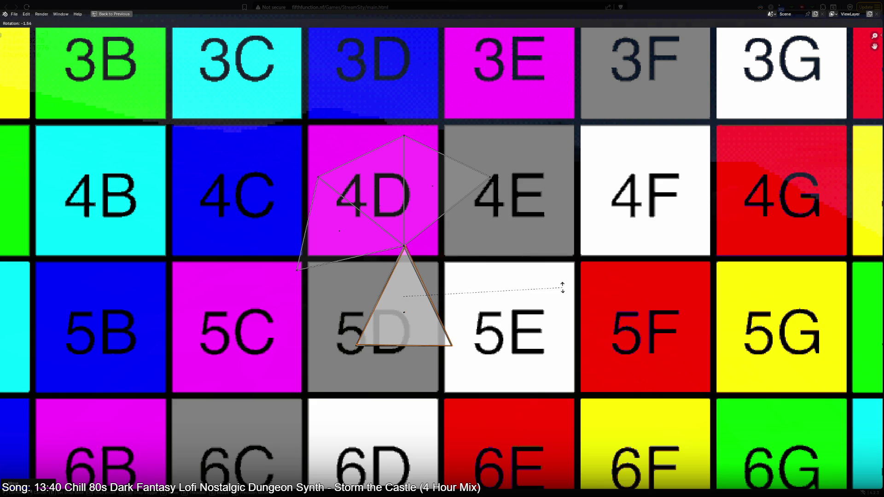
pyautogui.click(553, 290)
# Step: Rotate and move the remaining 4E triangle and one 4D triangle onto the stack over 5D
pyautogui.click(449, 209)
pyautogui.press('r')
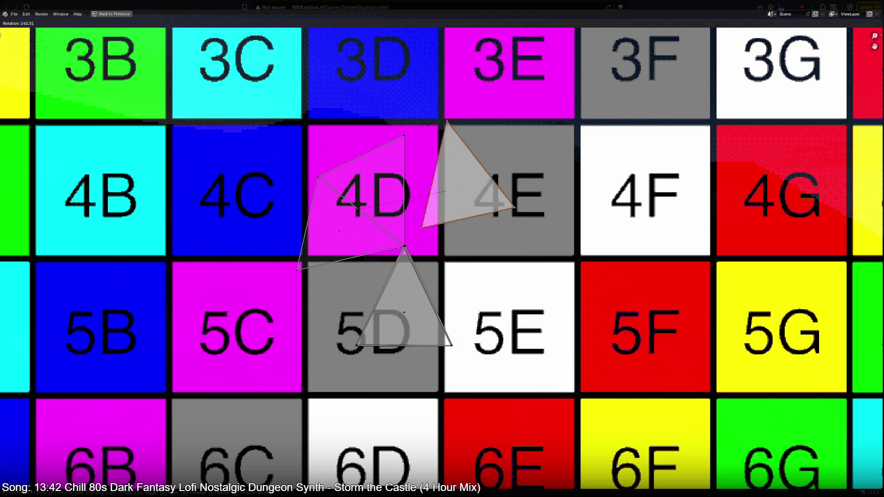
pyautogui.click(524, 308)
pyautogui.press('g')
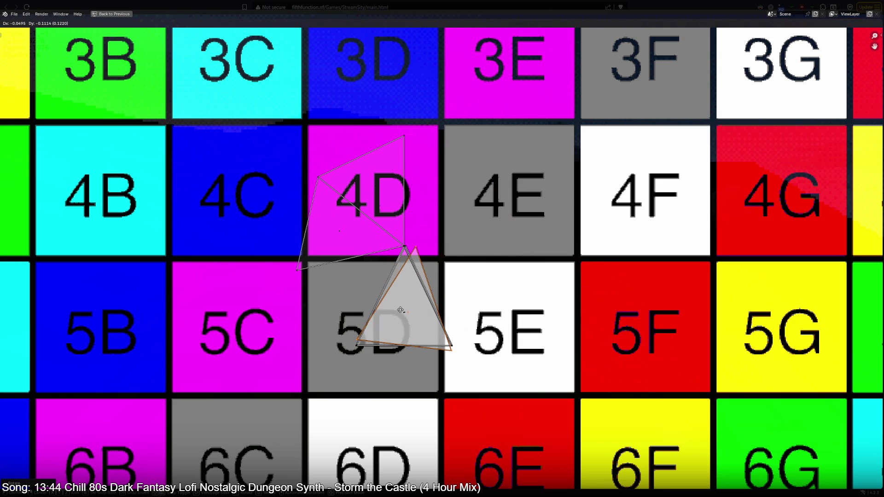
pyautogui.click(371, 312)
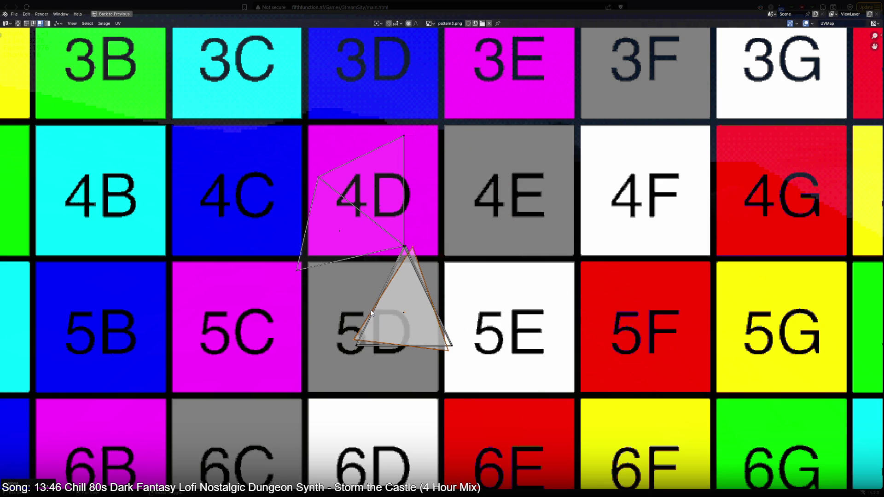
pyautogui.press('r')
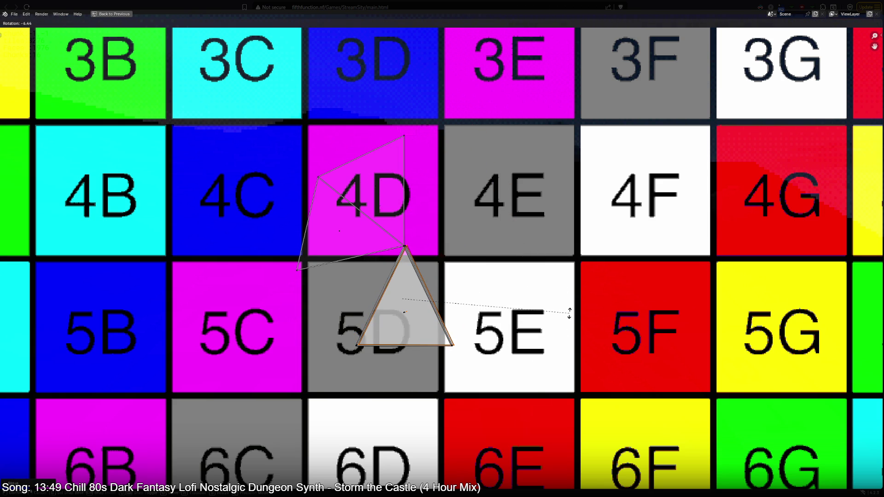
pyautogui.click(568, 316)
pyautogui.click(340, 233)
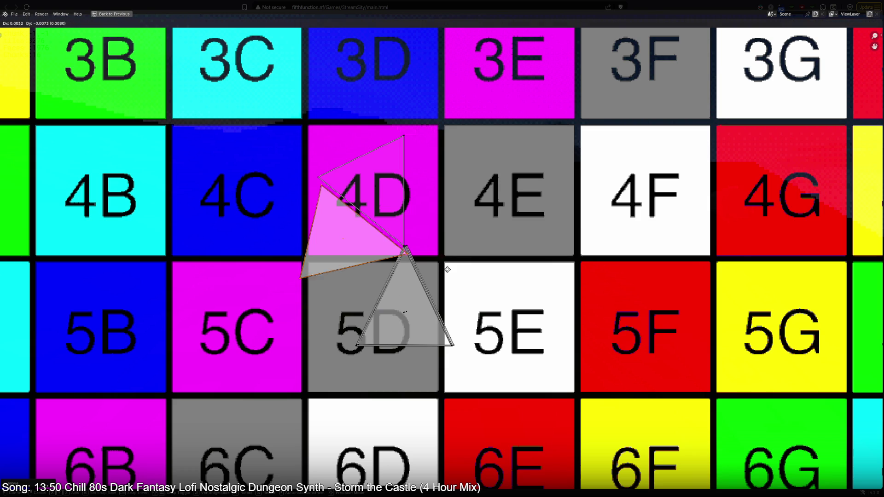
pyautogui.press('g')
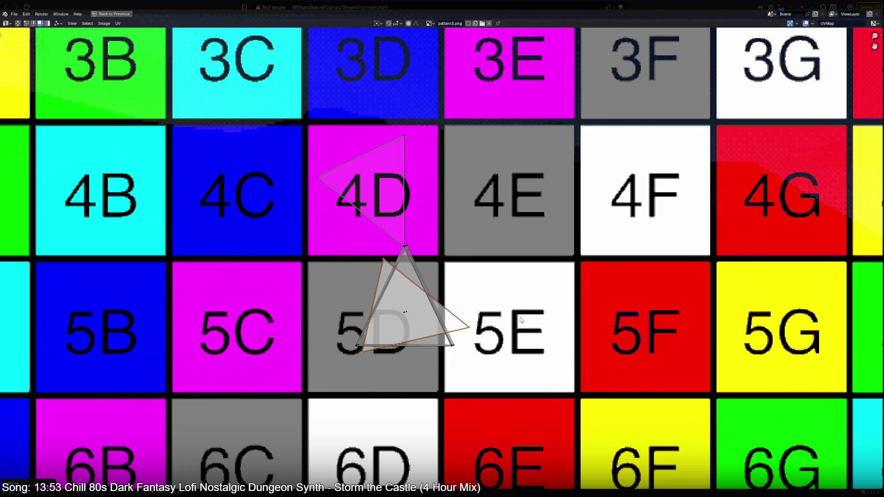
pyautogui.click(515, 322)
pyautogui.press('r')
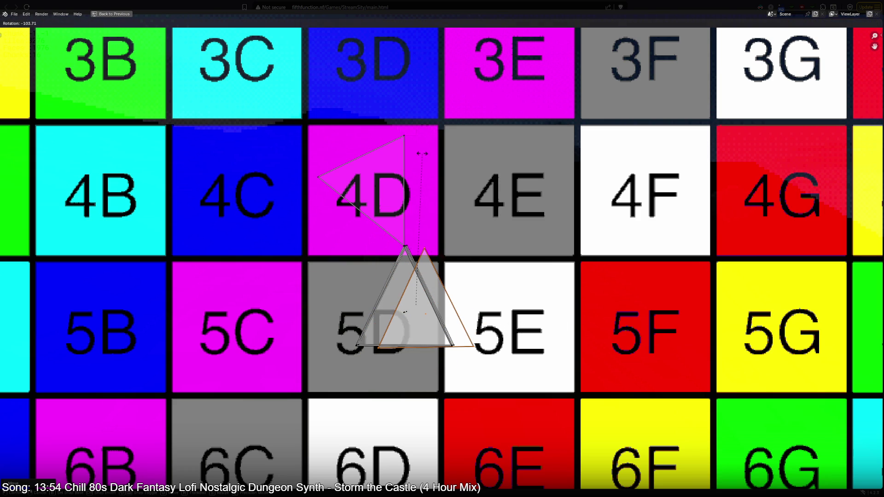
pyautogui.click(473, 170)
pyautogui.press('g')
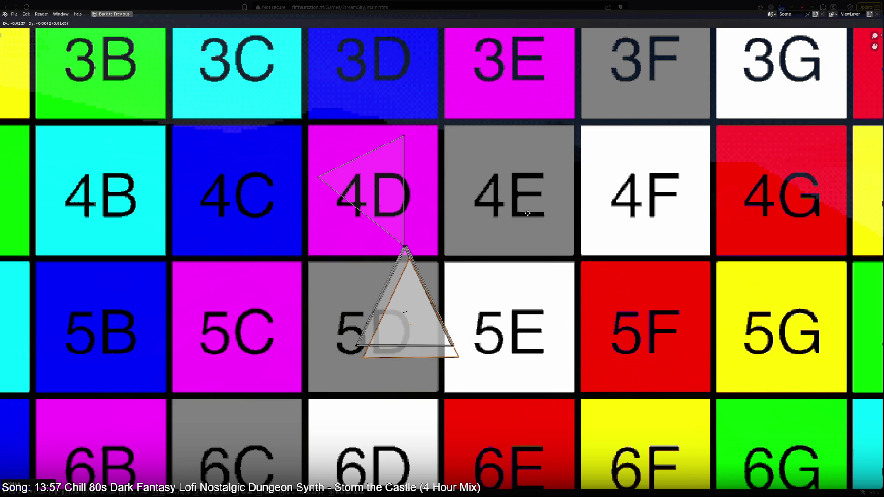
pyautogui.click(461, 95)
# Step: Rotate the last 4D triangle upright and drop it onto the stack over 5D
pyautogui.click(380, 204)
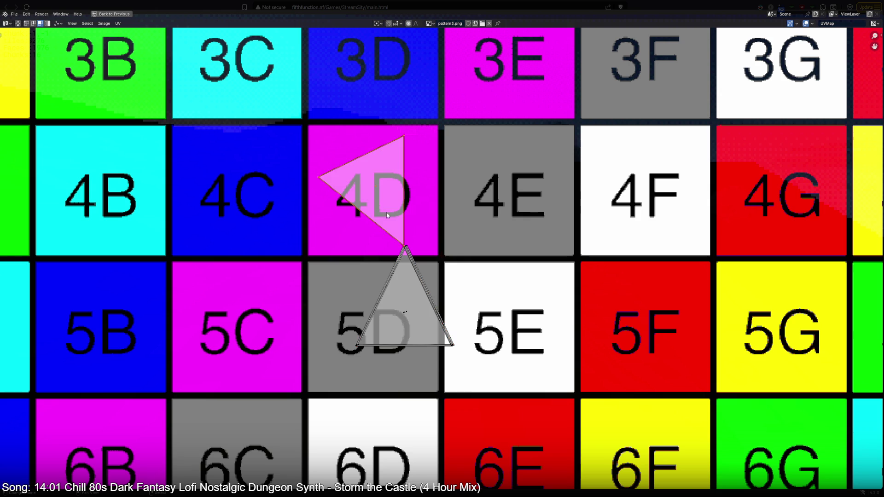
pyautogui.press('r')
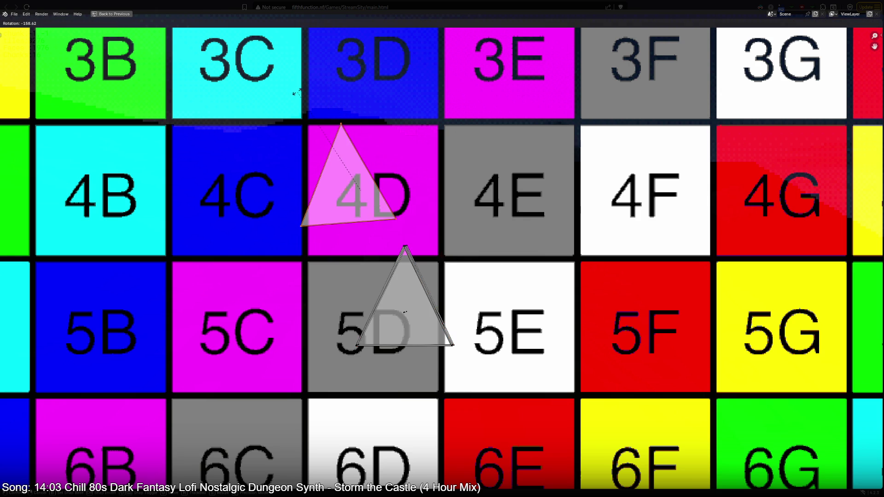
pyautogui.click(338, 100)
pyautogui.press('g')
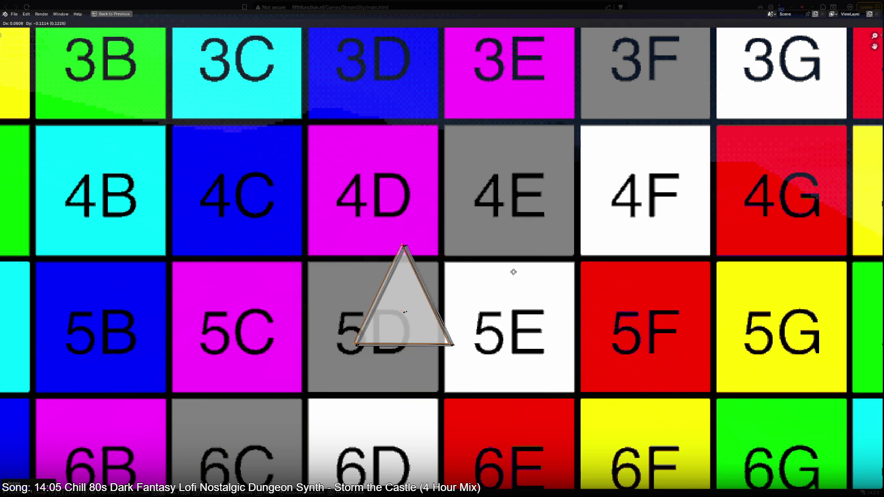
pyautogui.click(516, 278)
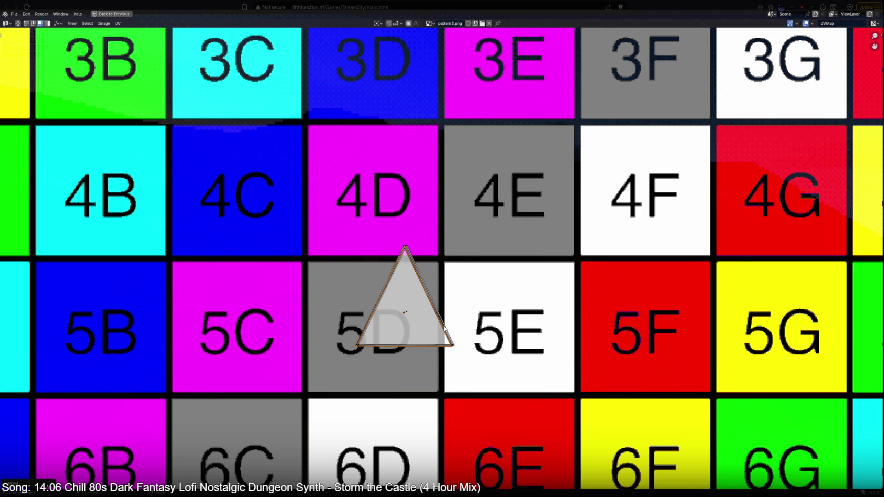
pyautogui.scroll(2, 406, 313)
pyautogui.scroll(2, 405, 312)
pyautogui.scroll(2, 414, 276)
pyautogui.scroll(2, 484, 207)
pyautogui.scroll(-2, 507, 201)
pyautogui.scroll(-2, 500, 218)
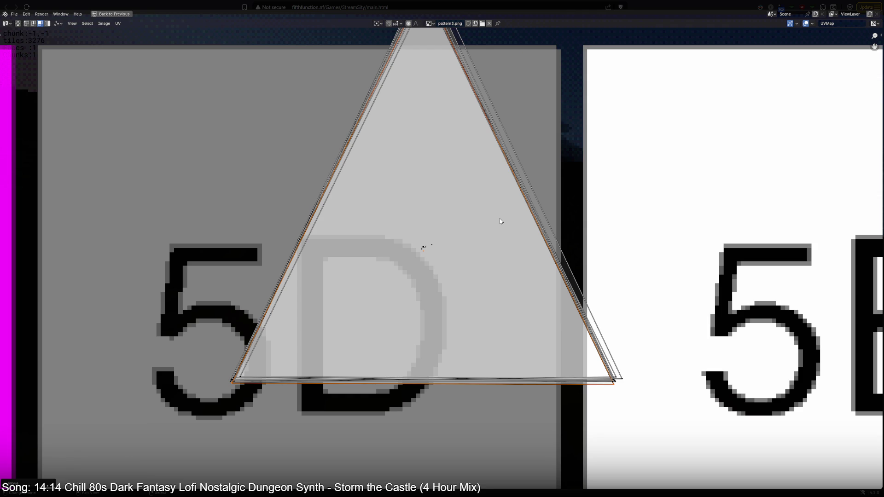
# Step: Check the proportional falloff choices and nudge a stacked triangle with small moves and rotations to align it over 5D
pyautogui.click(397, 25)
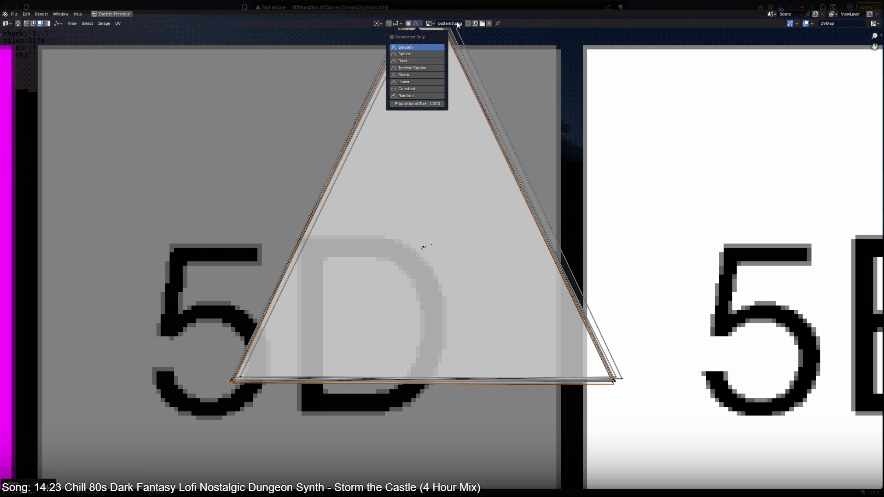
pyautogui.press('r')
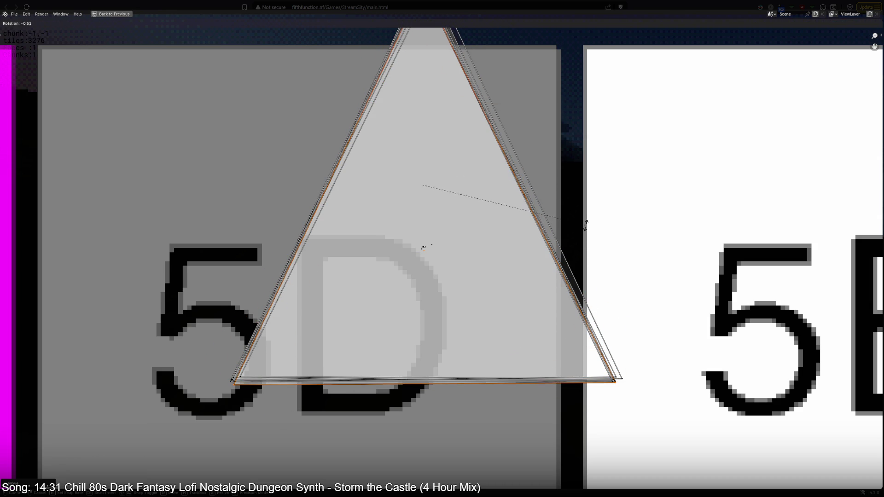
pyautogui.click(585, 224)
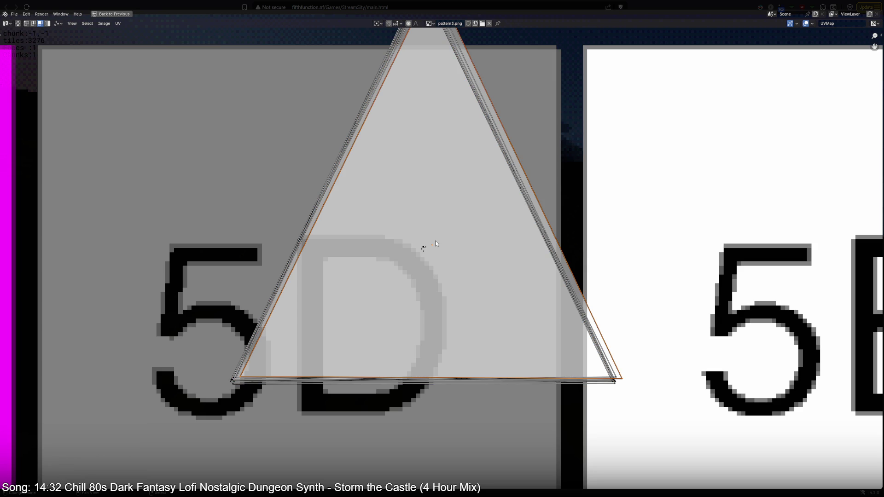
pyautogui.press('g')
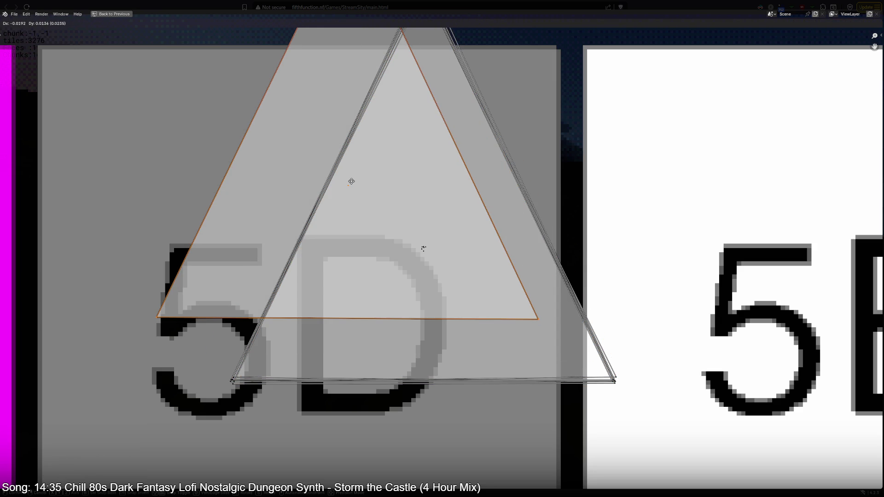
pyautogui.rightClick(341, 335)
pyautogui.press('g')
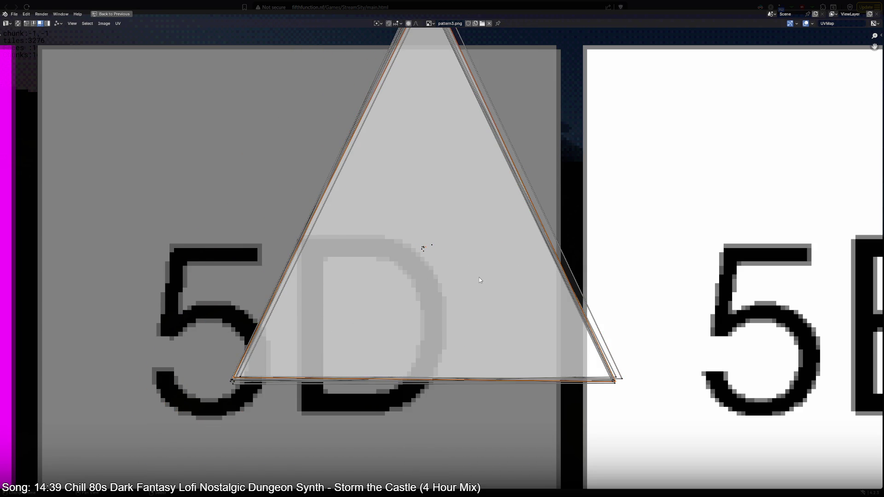
pyautogui.click(493, 295)
pyautogui.press('r')
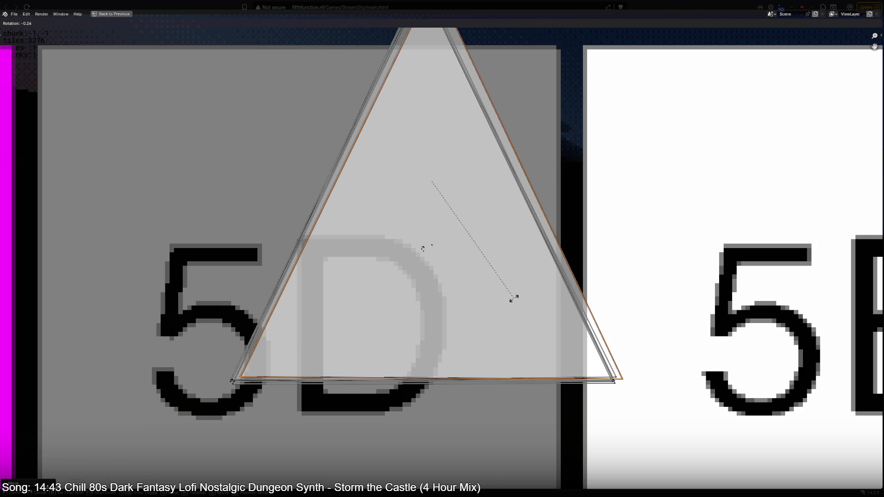
pyautogui.click(514, 298)
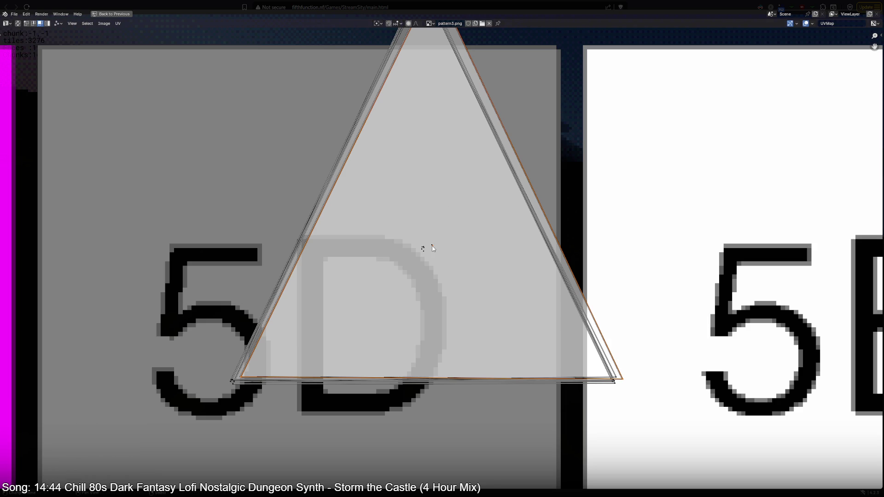
# Step: Shift the view toward 5E and start moving one triangle across onto cell 5E
pyautogui.moveTo(489, 276); pyautogui.dragTo(339, 283, button='middle')
pyautogui.press('g')
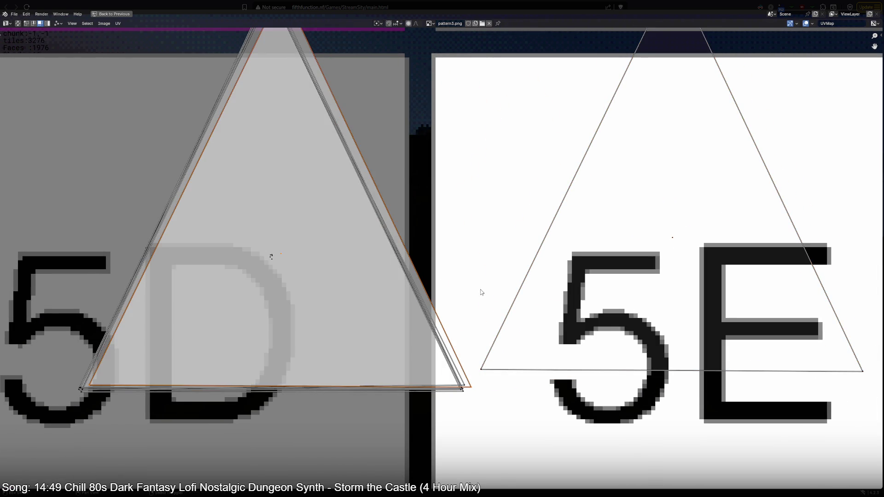
pyautogui.scroll(2, 415, 277)
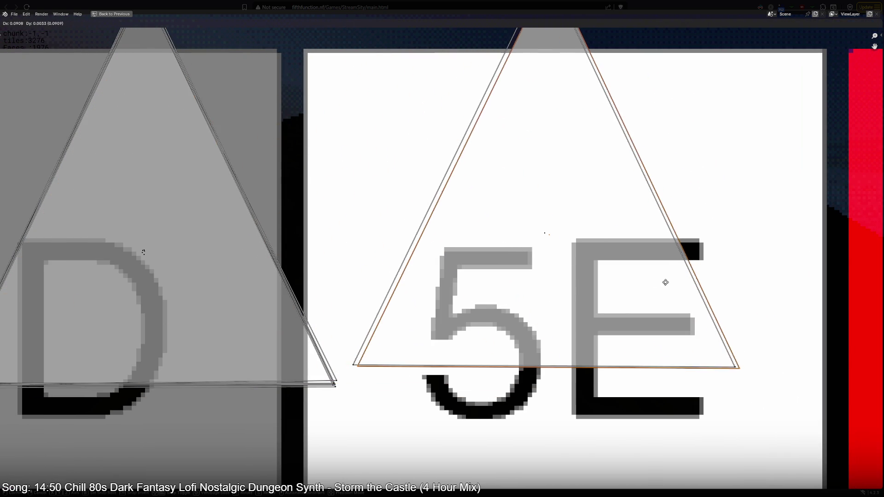
# Step: Place the moved triangle on 5E and bring the next triangle over it, rotating and nudging until it matches
pyautogui.click(619, 273)
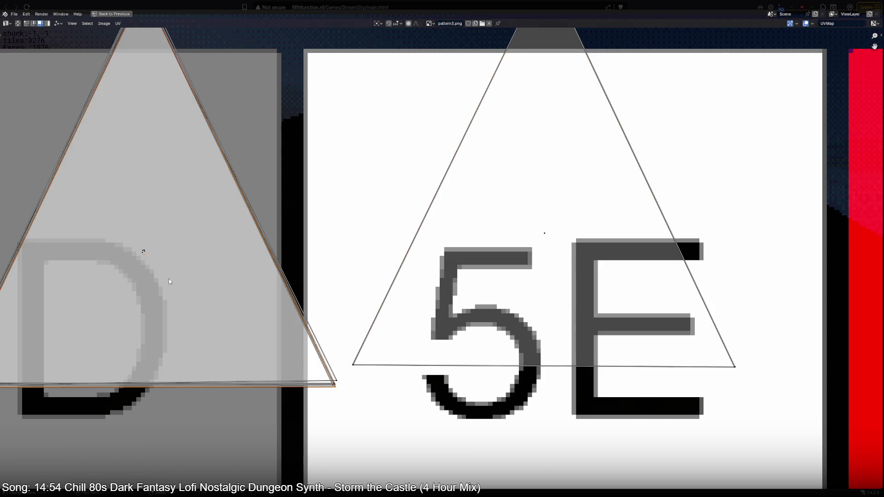
pyautogui.press('g')
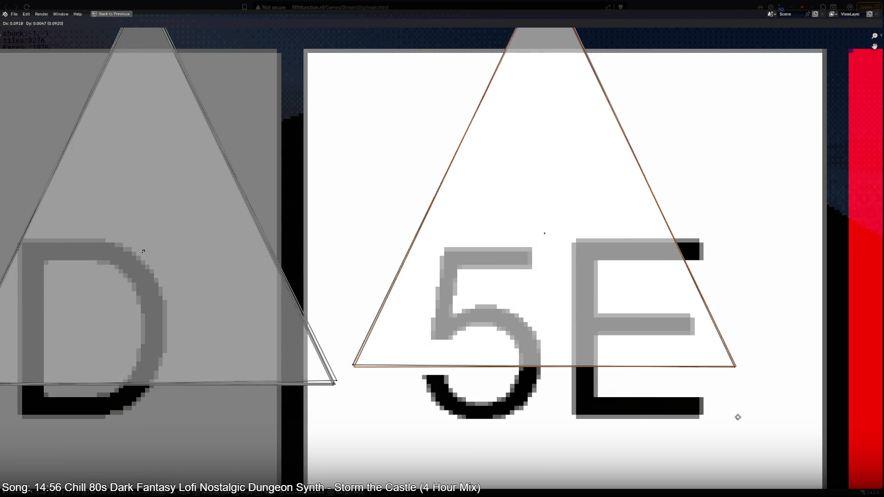
pyautogui.click(681, 353)
pyautogui.press('r')
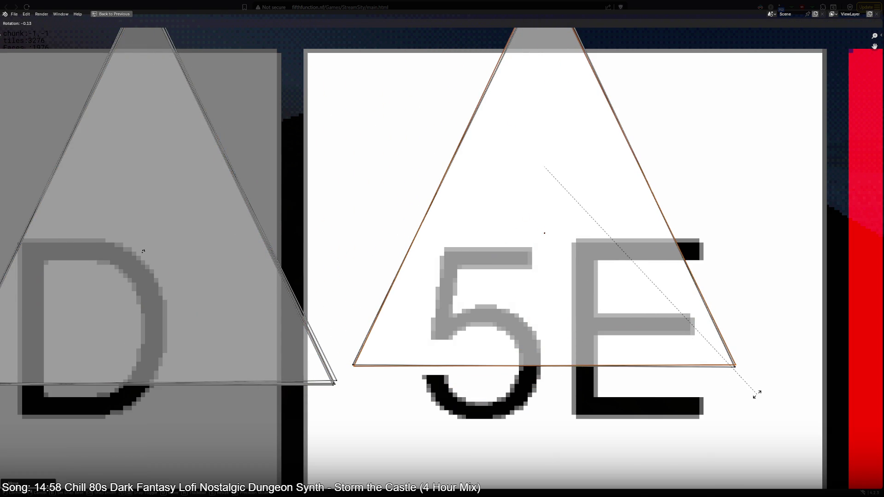
pyautogui.click(692, 427)
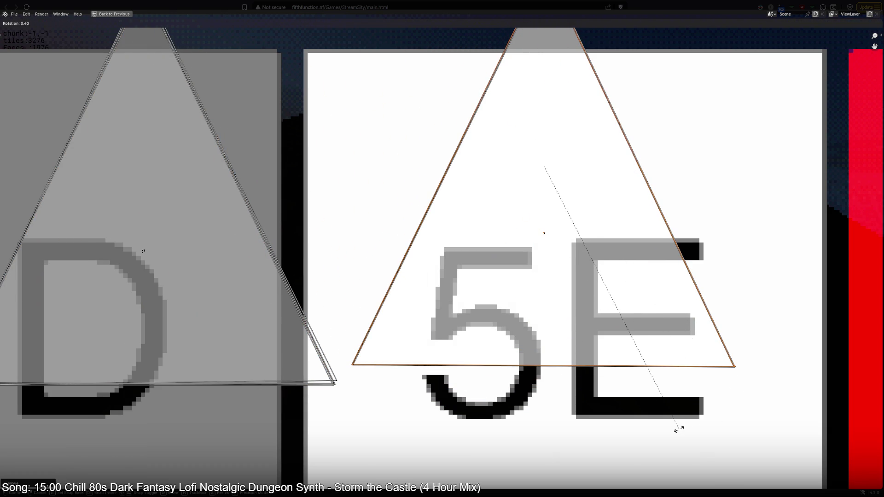
pyautogui.press('g')
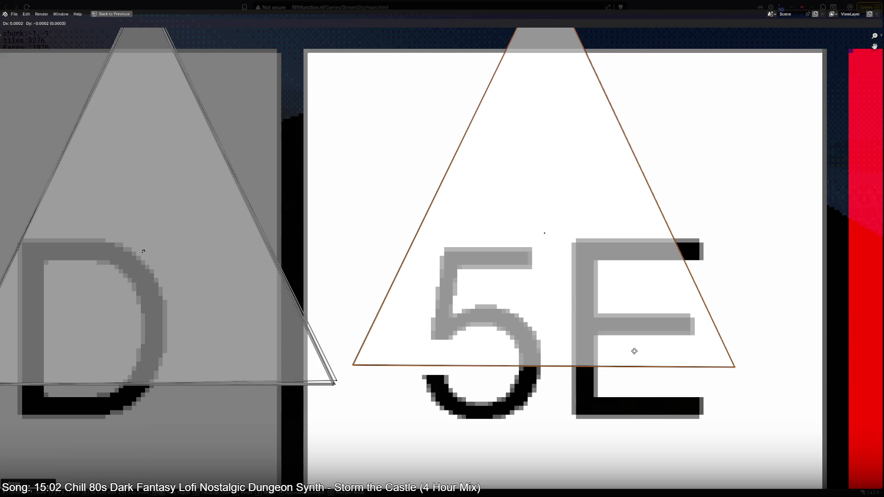
pyautogui.click(640, 356)
# Step: Move another triangle onto the 5E stack, then the next one on the left, rotating it to line up
pyautogui.hotkey('shift', 'd')
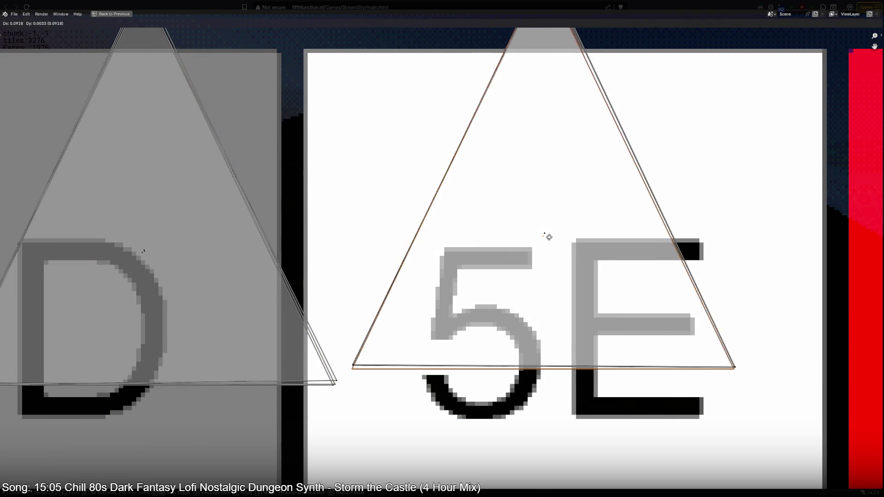
pyautogui.click(631, 274)
pyautogui.press('r')
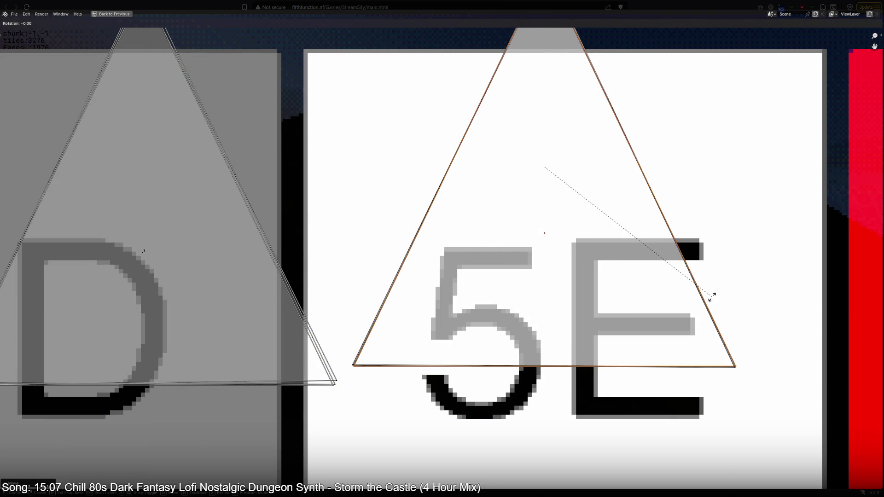
pyautogui.rightClick(691, 319)
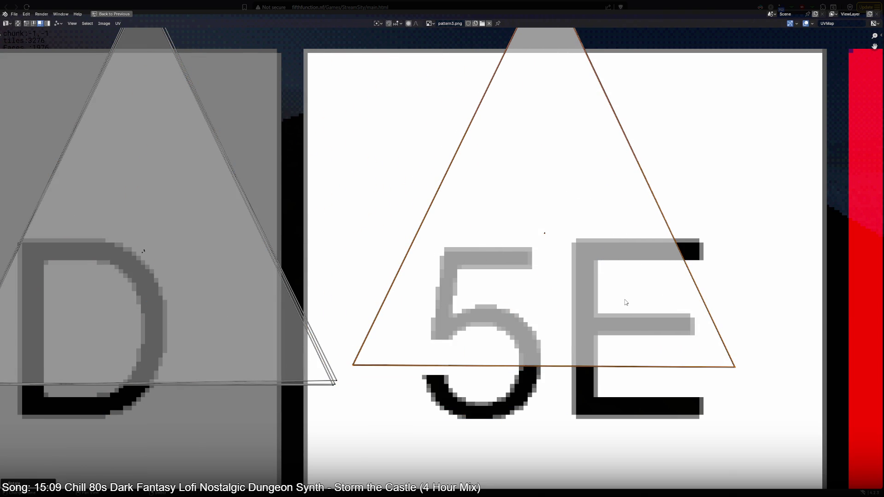
pyautogui.click(631, 274)
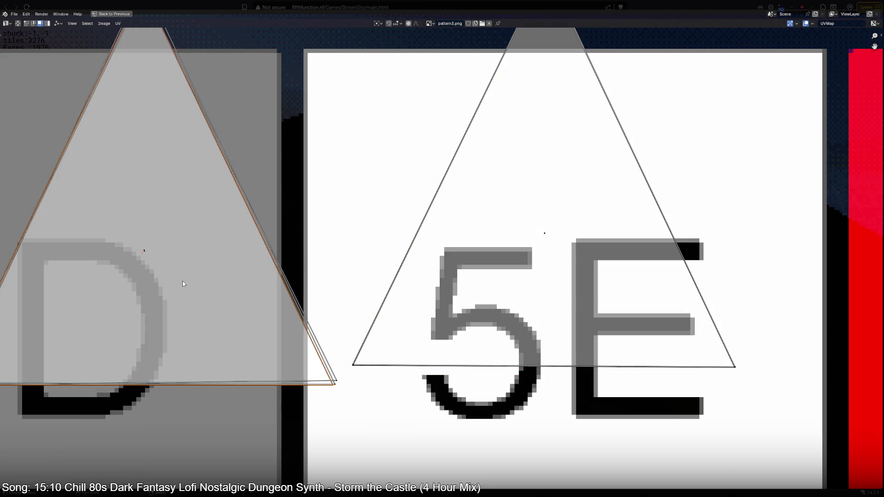
pyautogui.press('g')
pyautogui.click(590, 267)
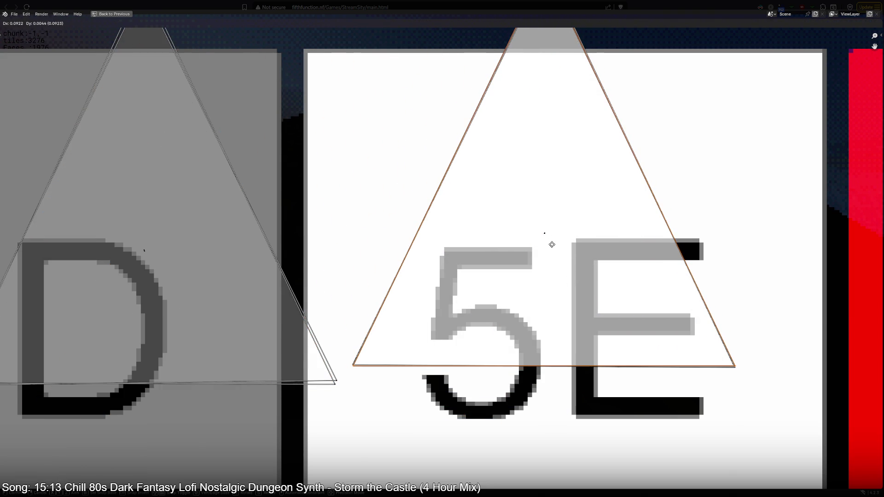
pyautogui.press('r')
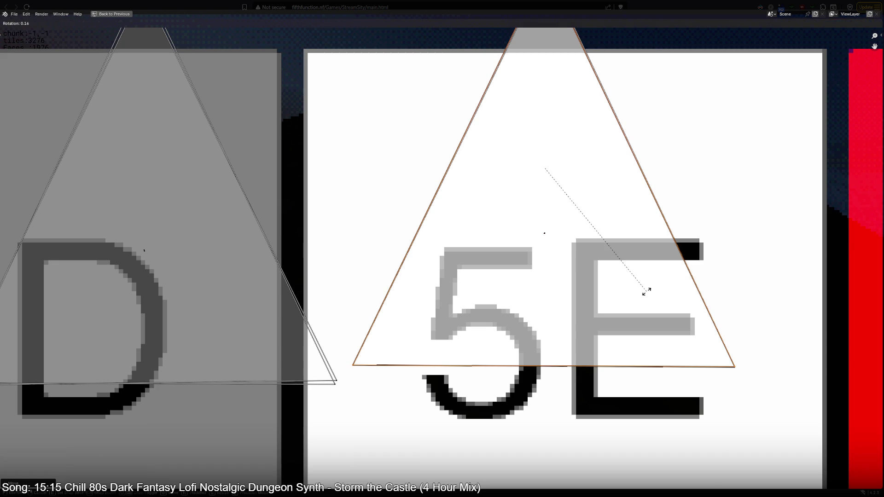
pyautogui.click(647, 291)
# Step: Move the last two left-hand triangles onto the stack over 5E and rotate them into exact alignment
pyautogui.click(183, 273)
pyautogui.hotkey('shift', 'd')
pyautogui.click(597, 286)
pyautogui.press('g')
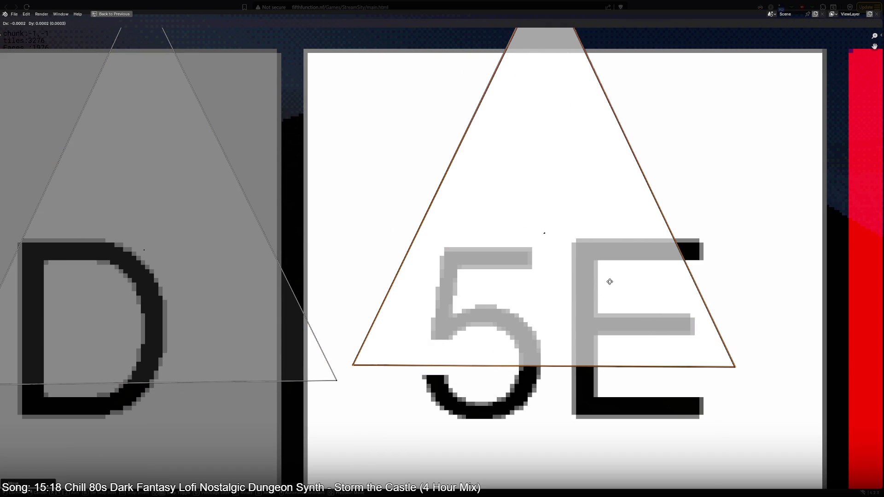
pyautogui.press('r')
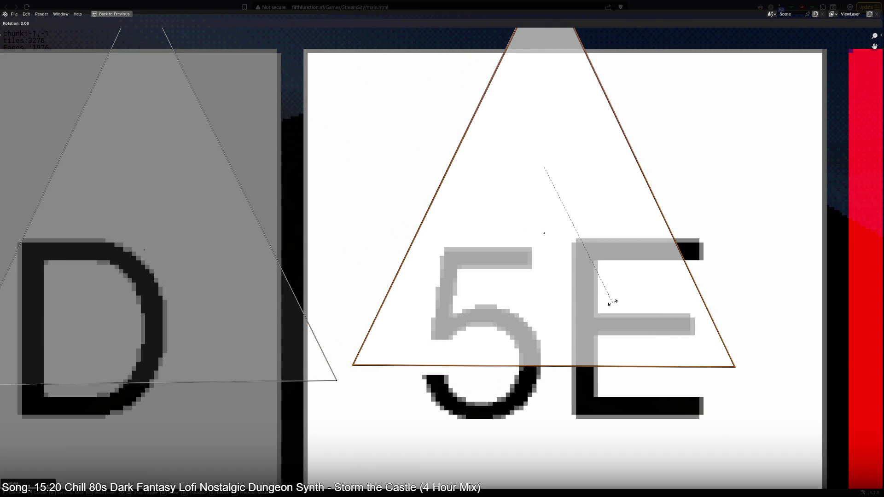
pyautogui.click(612, 302)
pyautogui.click(143, 263)
pyautogui.press('g')
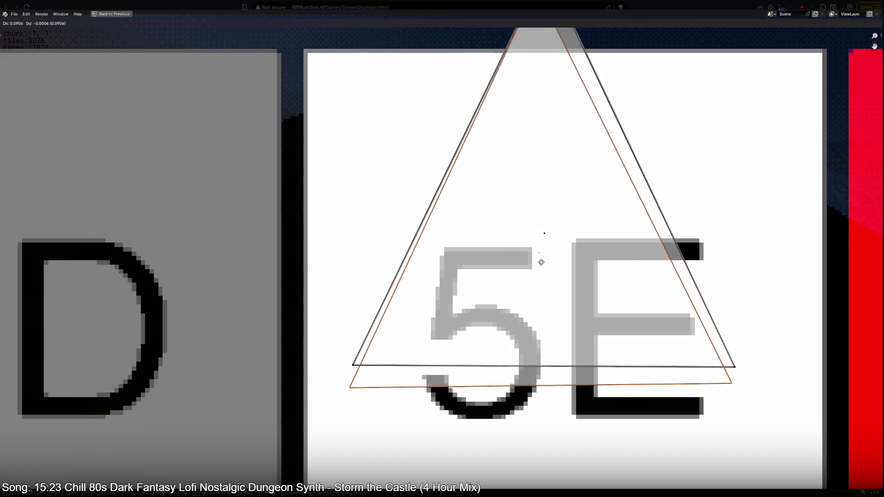
pyautogui.click(544, 246)
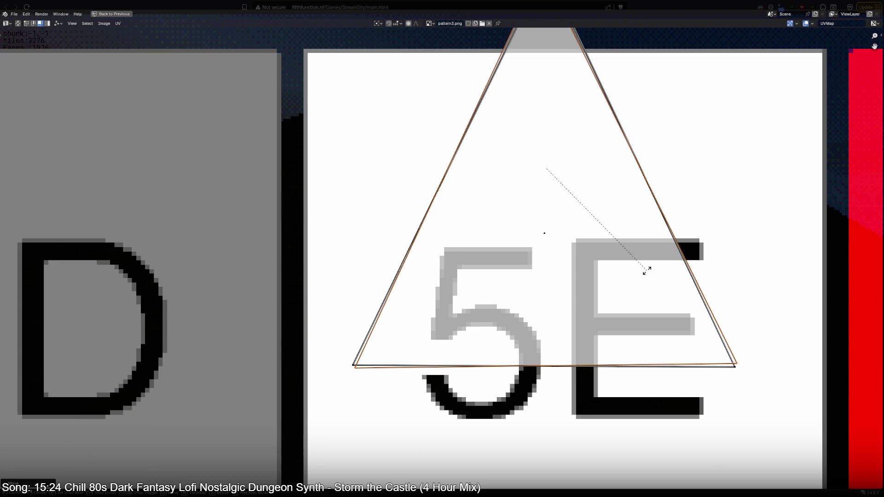
pyautogui.press('r')
pyautogui.click(591, 298)
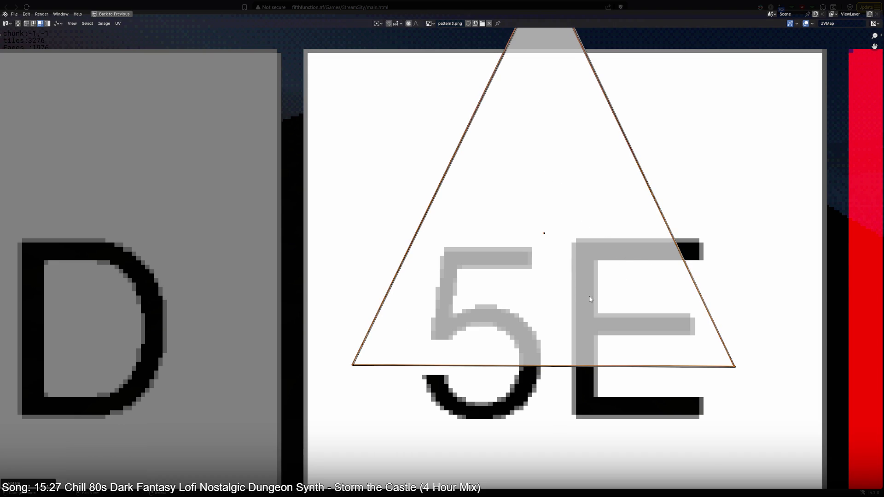
pyautogui.scroll(-3, 360, 296)
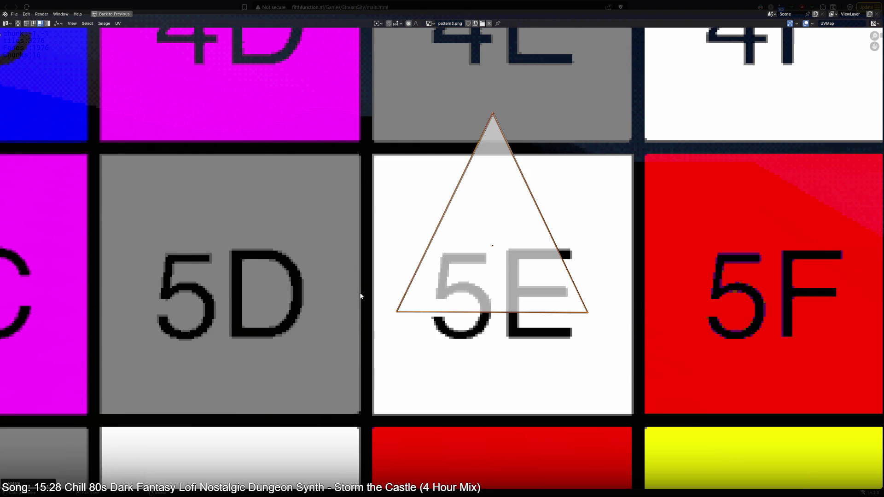
pyautogui.click(26, 24)
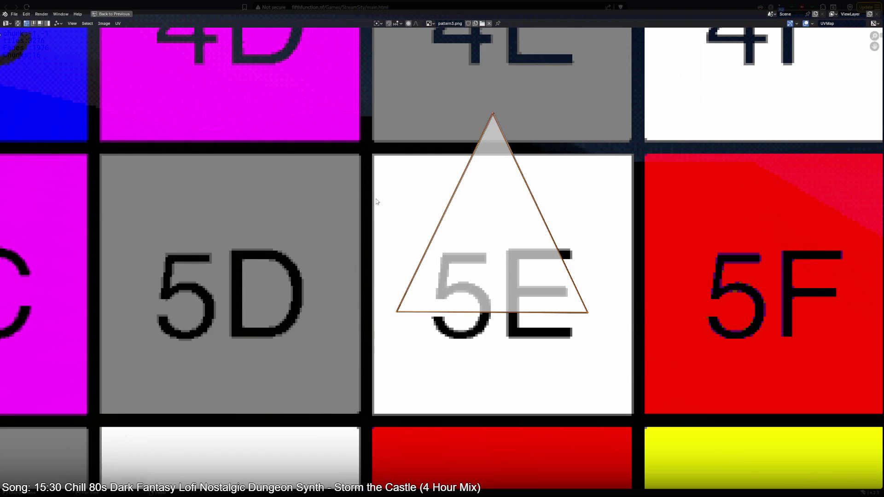
pyautogui.click(421, 215)
pyautogui.rightClick(421, 215)
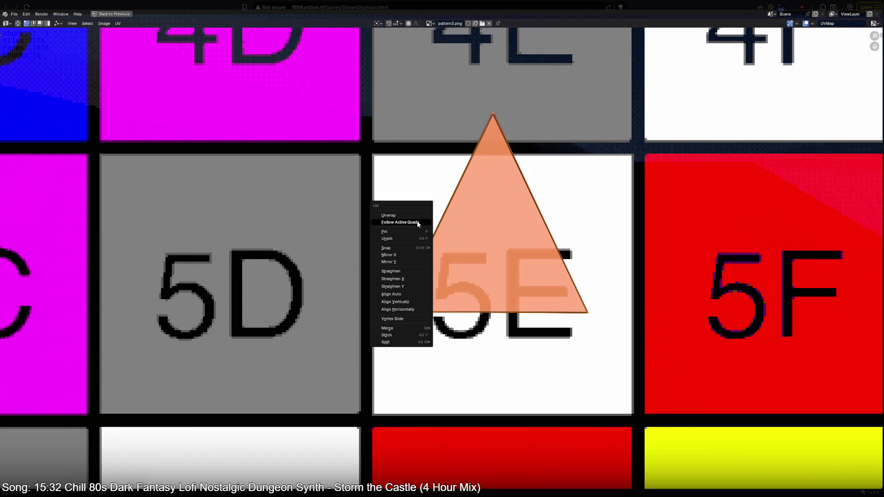
pyautogui.moveTo(401, 247)
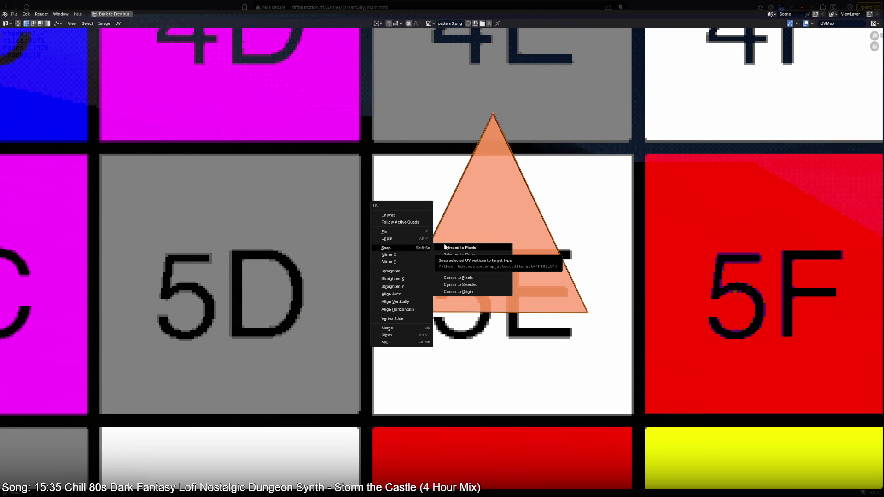
pyautogui.click(446, 248)
pyautogui.scroll(1, 446, 247)
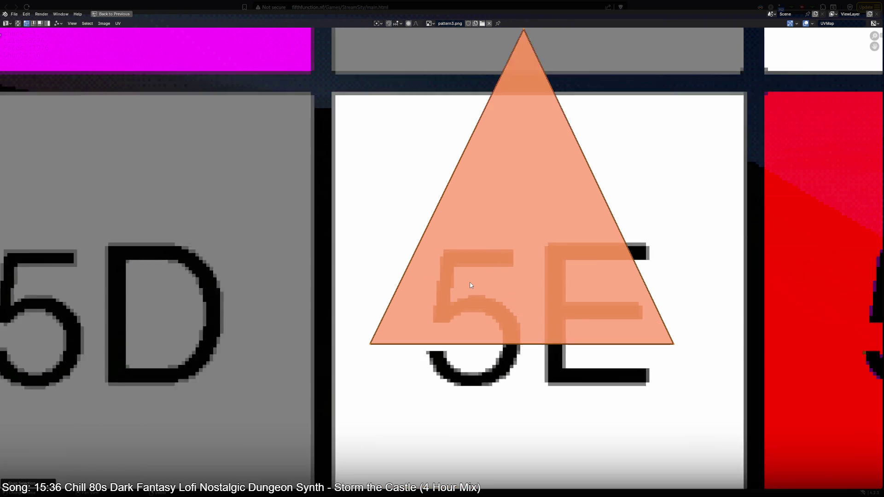
pyautogui.scroll(1, 456, 263)
pyautogui.hotkey('alt', 'a')
pyautogui.scroll(-2, 475, 286)
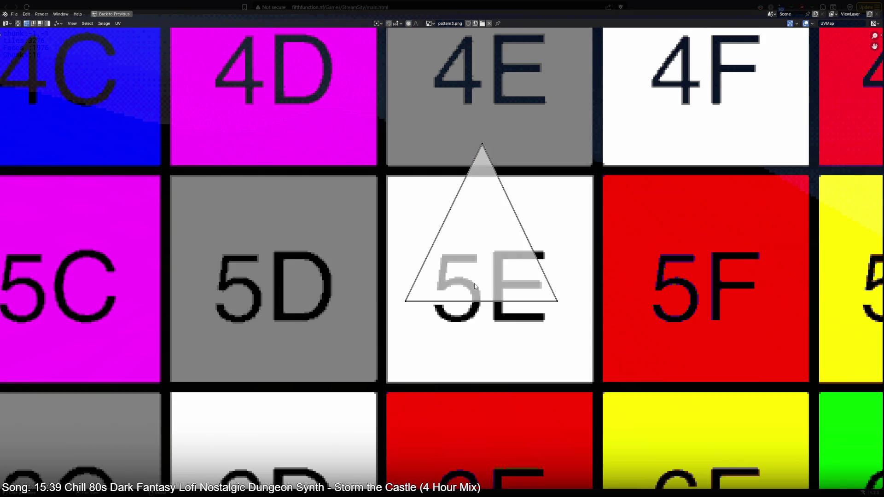
pyautogui.press('a')
pyautogui.scroll(-2, 474, 285)
pyautogui.scroll(-1, 474, 285)
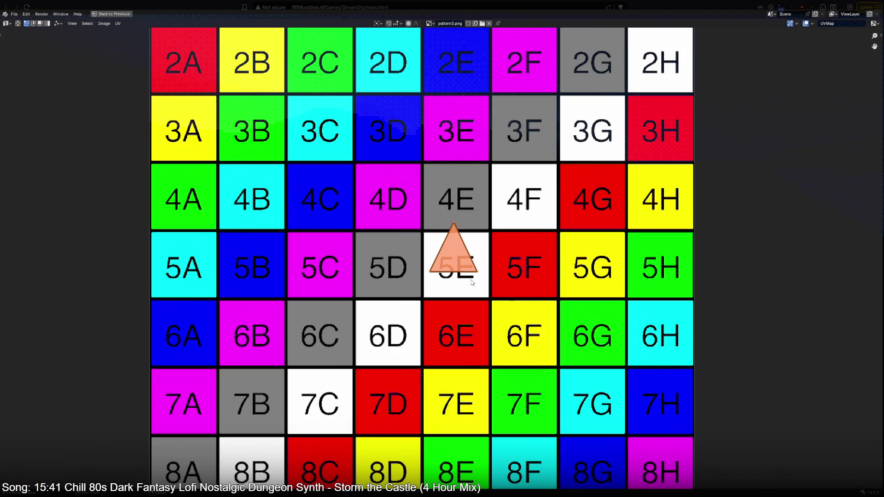
pyautogui.moveTo(471, 279); pyautogui.dragTo(387, 290)
# Step: Restore the full layout and rescale the stacked roof UVs over the 5D–6D grid cells
pyautogui.hotkey('ctrl', 'space')
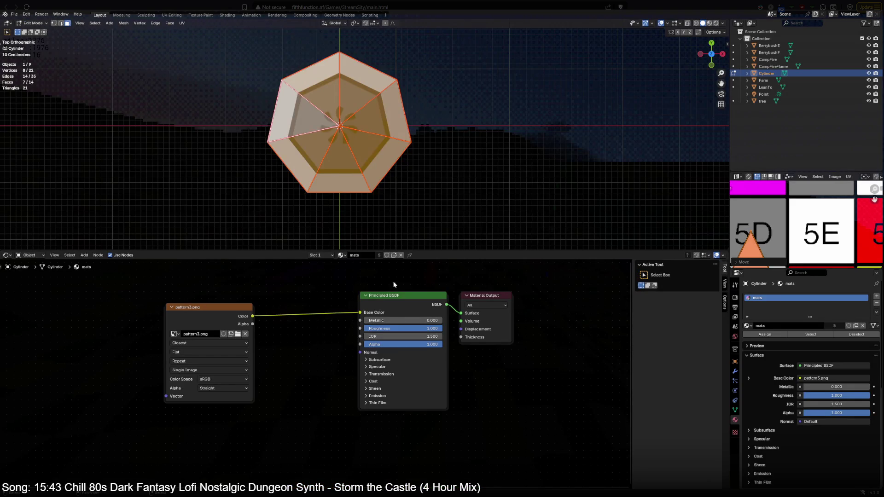
pyautogui.moveTo(335, 129); pyautogui.dragTo(342, 201, button='middle')
pyautogui.scroll(-3, 789, 236)
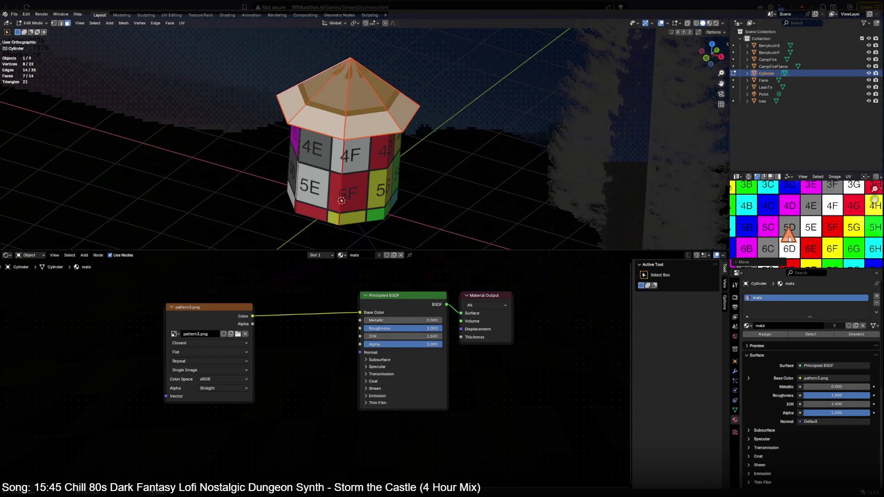
pyautogui.press('s')
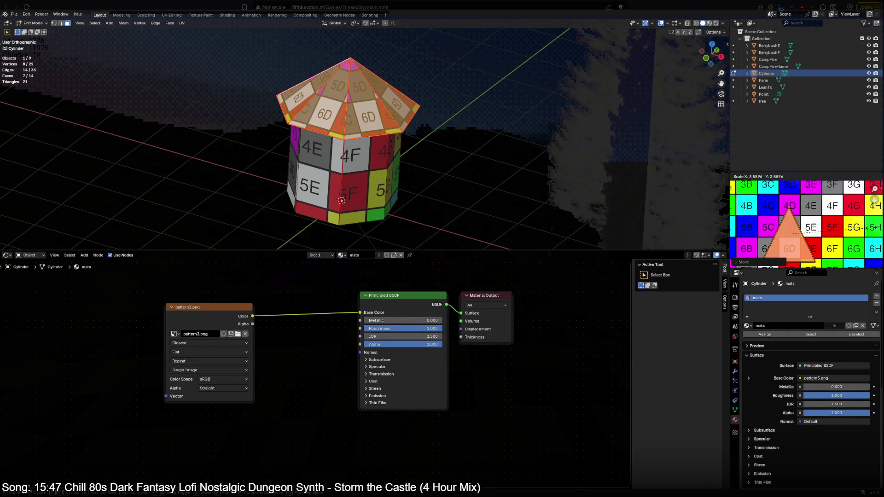
pyautogui.click(848, 225)
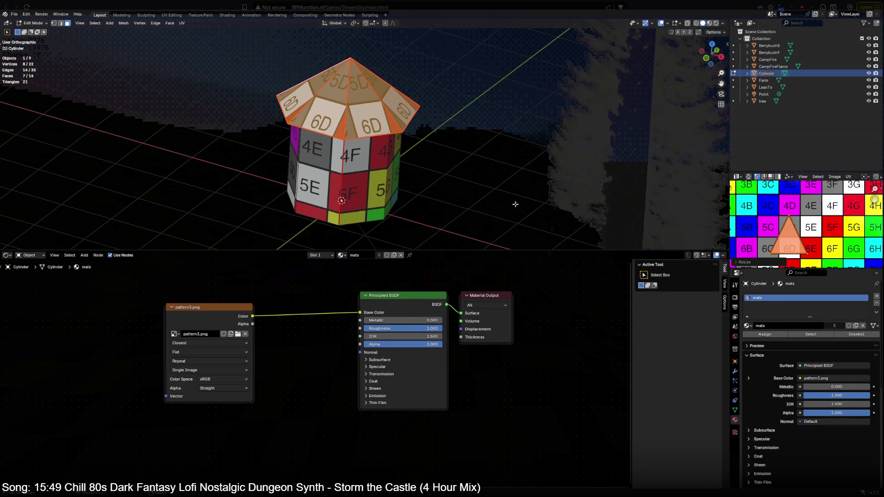
pyautogui.press('KP_1')
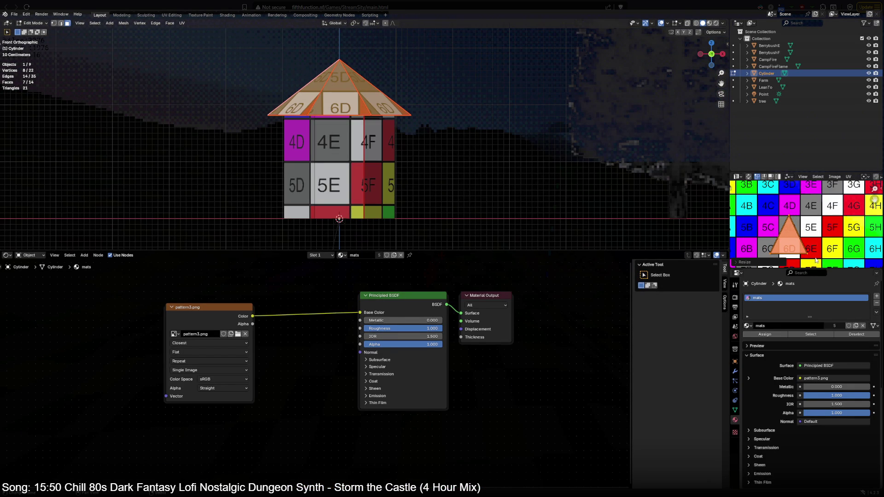
pyautogui.press('s')
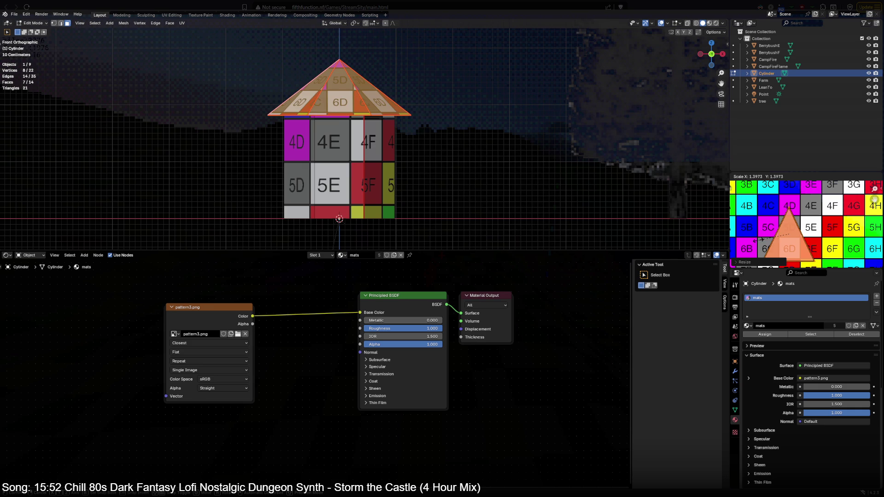
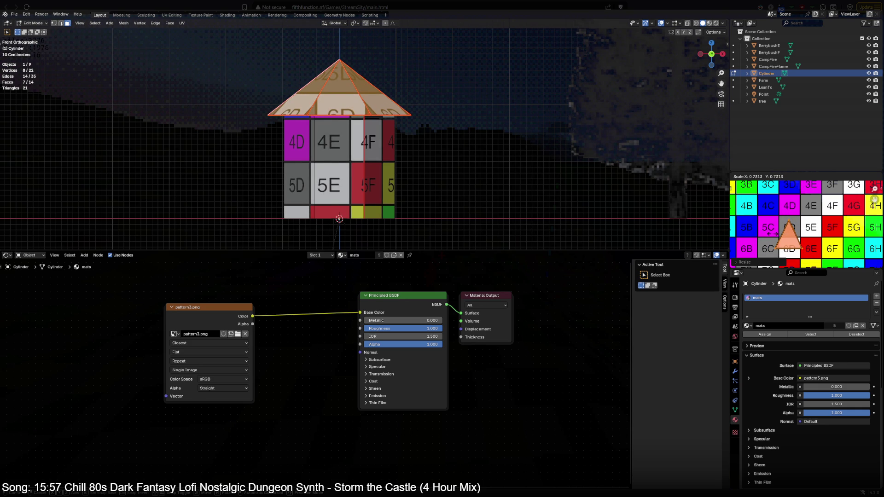
# Step: Confirm the roof triangle's new UV size, check the hut front and back, select all faces and maximize the UV editor
pyautogui.click(771, 236)
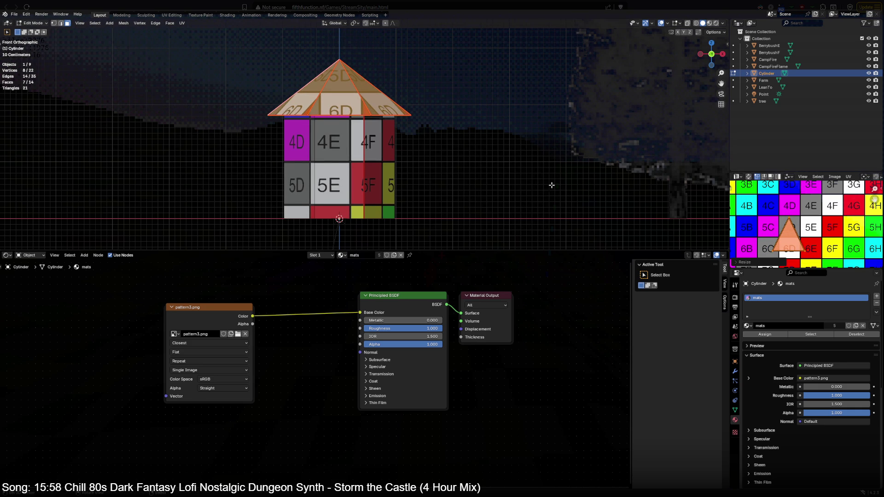
pyautogui.press('ctrl+KP_1')
pyautogui.moveTo(544, 184); pyautogui.dragTo(483, 185, button='middle')
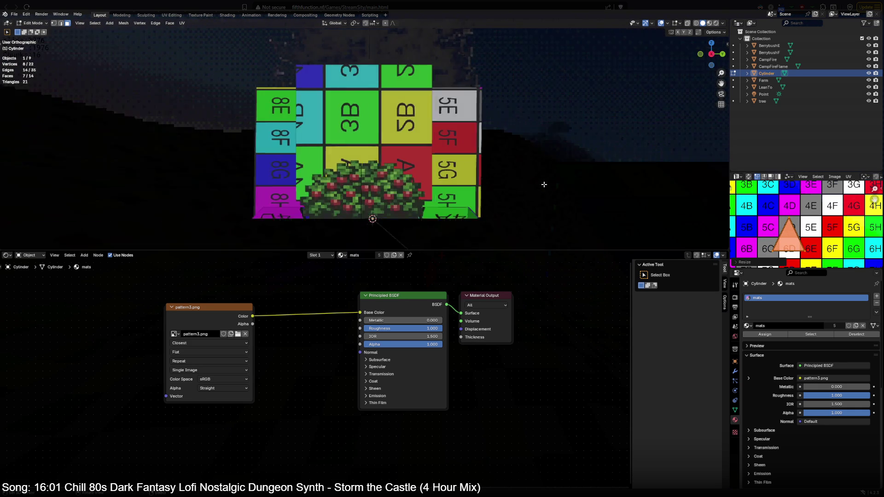
pyautogui.press('KP_1')
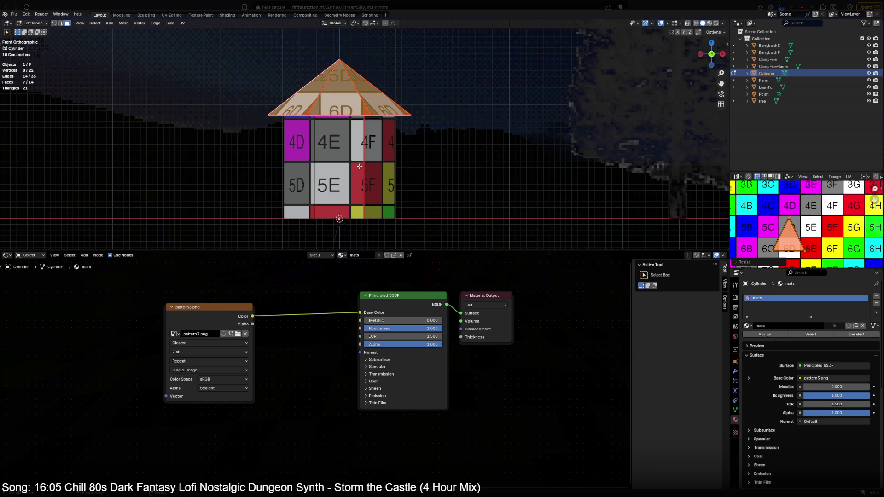
pyautogui.press('a')
pyautogui.hotkey('ctrl', 'space')
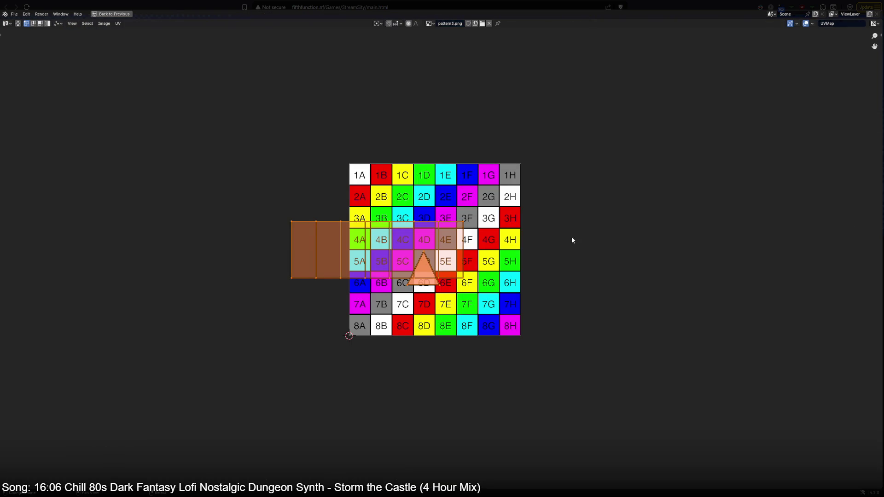
pyautogui.scroll(2, 477, 271)
pyautogui.scroll(2, 478, 271)
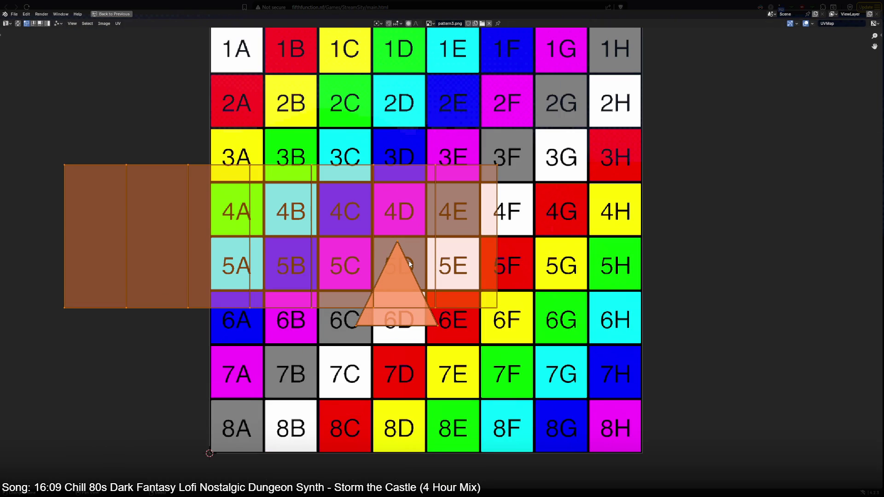
# Step: Move the roof UV triangle up near square 2B and the wall strips over the top rows
pyautogui.hotkey('ctrl', 'space')
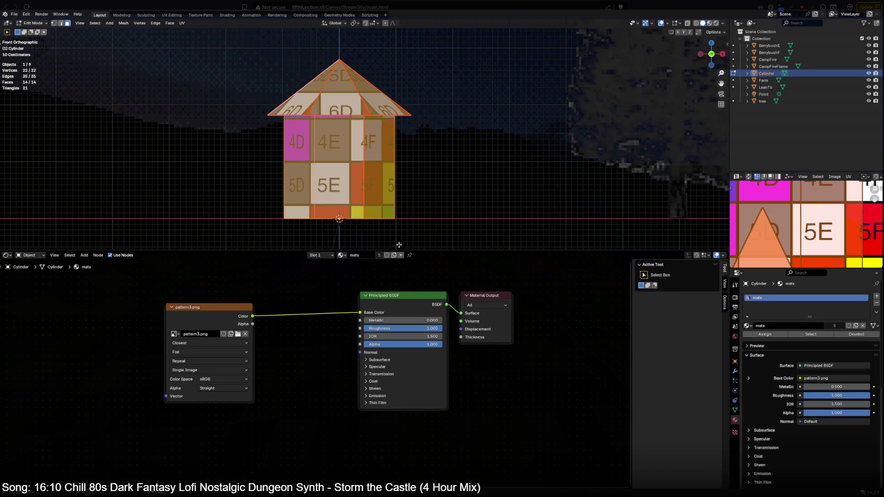
pyautogui.hotkey('ctrl', 'space')
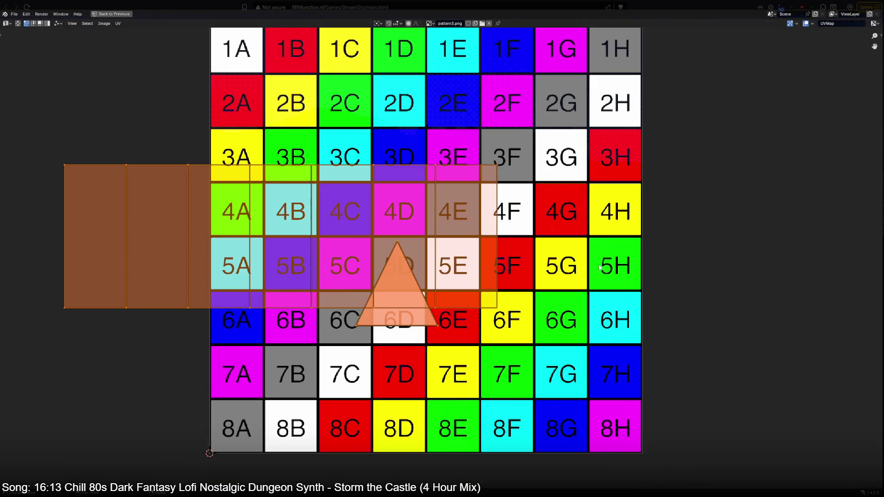
pyautogui.click(396, 249)
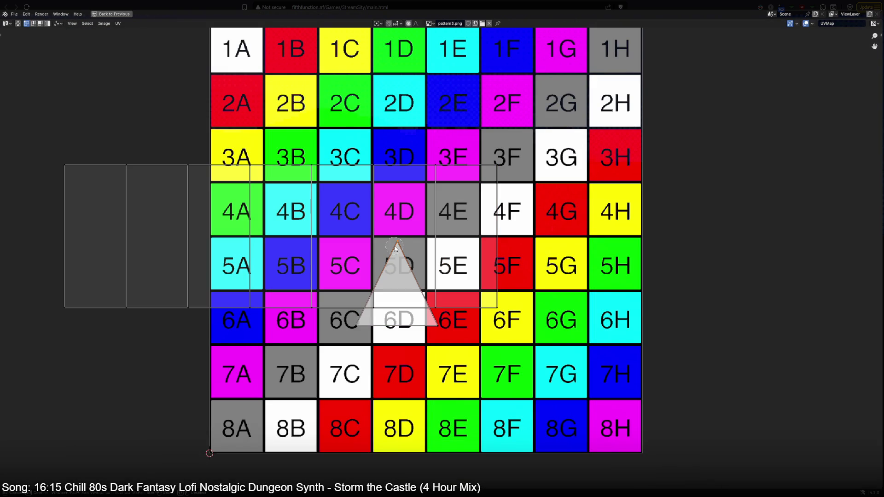
pyautogui.press('l')
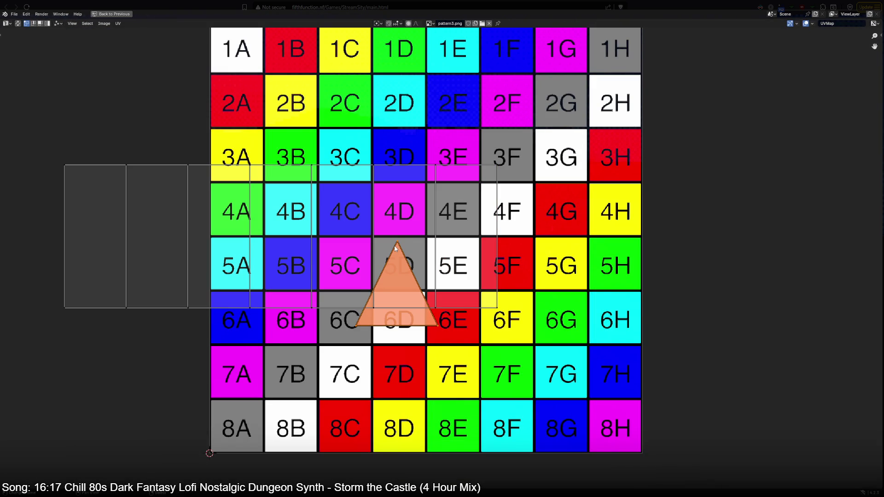
pyautogui.press('g')
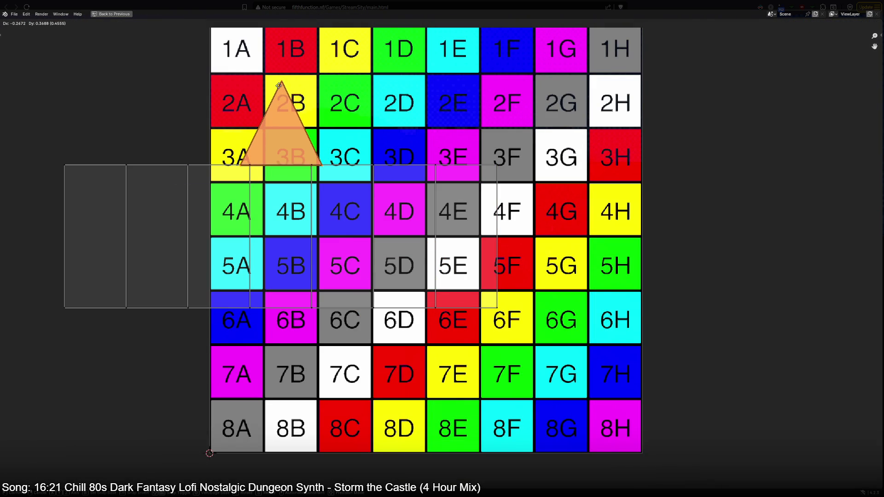
pyautogui.click(283, 55)
pyautogui.click(311, 170)
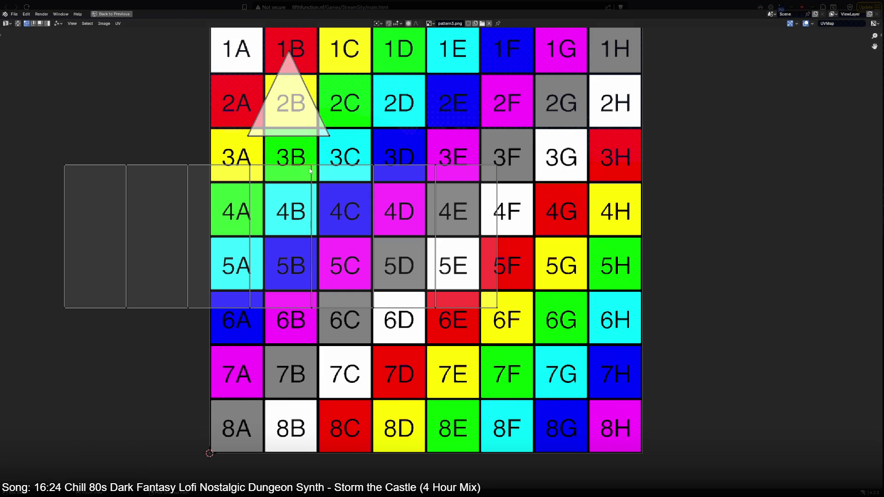
pyautogui.press('l')
pyautogui.scroll(-1, 312, 175)
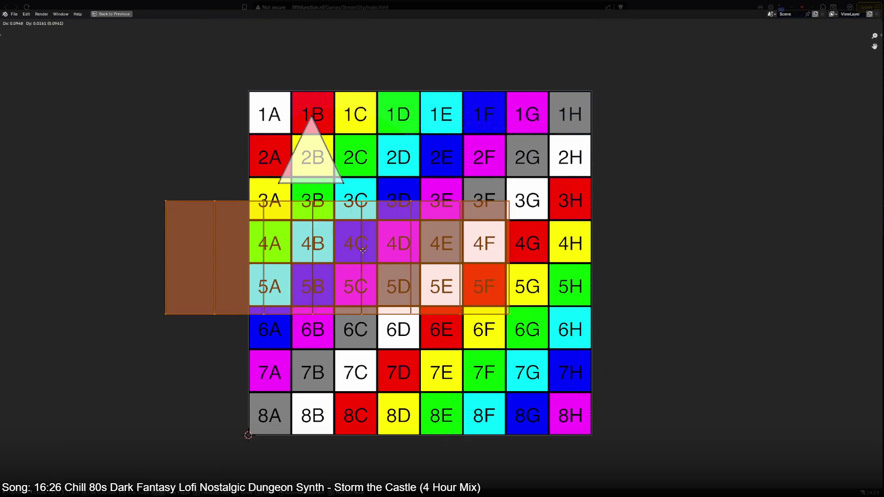
pyautogui.press('g')
pyautogui.click(429, 147)
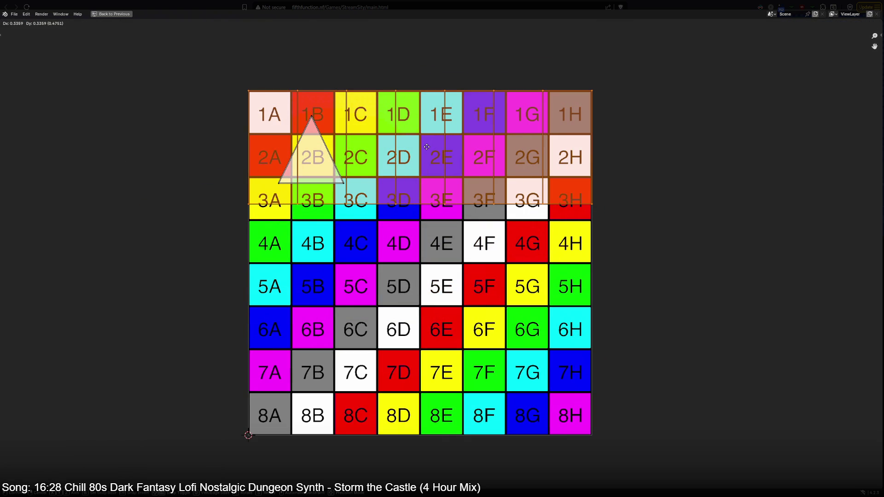
pyautogui.hotkey('alt', 'a')
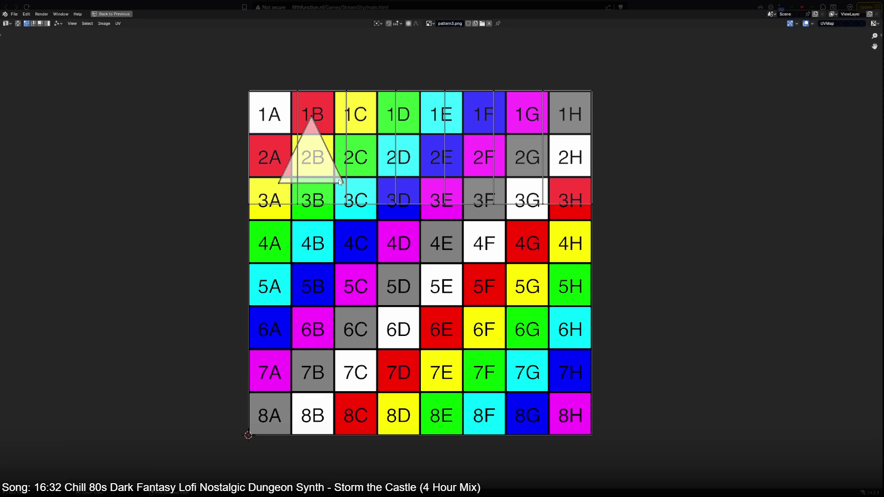
# Step: Reposition the roof triangle over squares 1A/2A and the wall strips over rows 6–8, then restore the layout
pyautogui.click(340, 182)
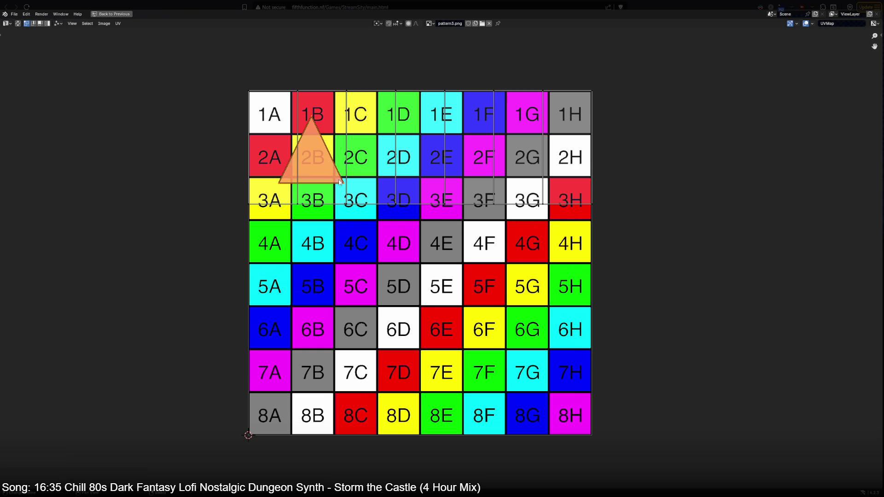
pyautogui.press('g')
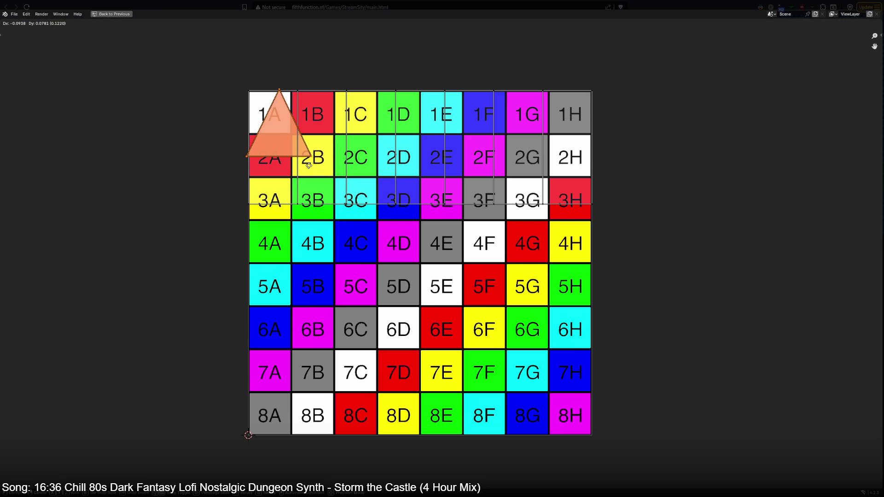
pyautogui.click(315, 178)
pyautogui.click(302, 205)
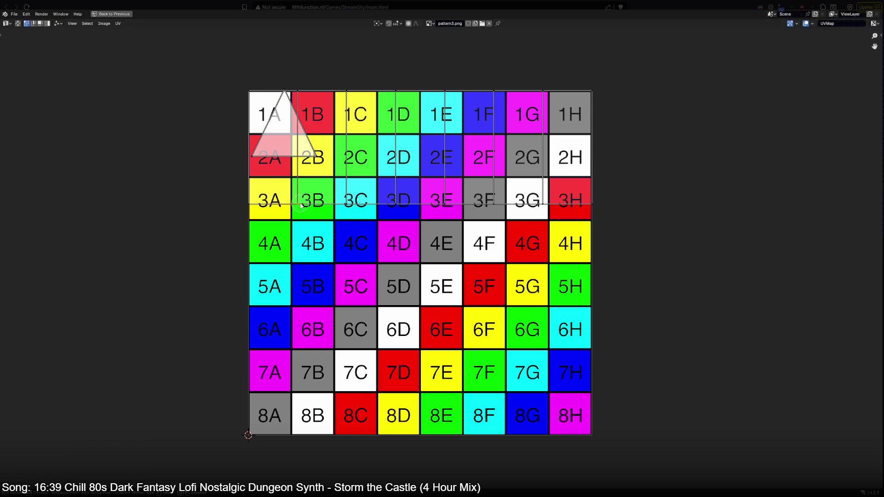
pyautogui.press('a')
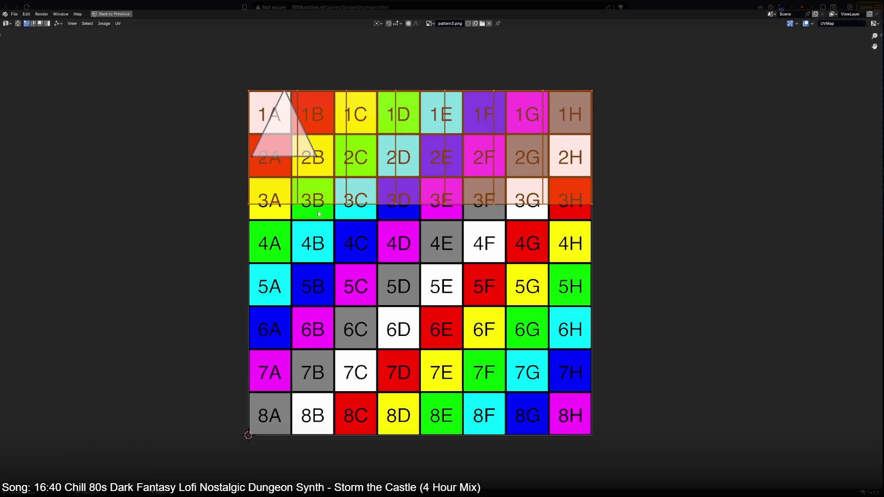
pyautogui.press('g')
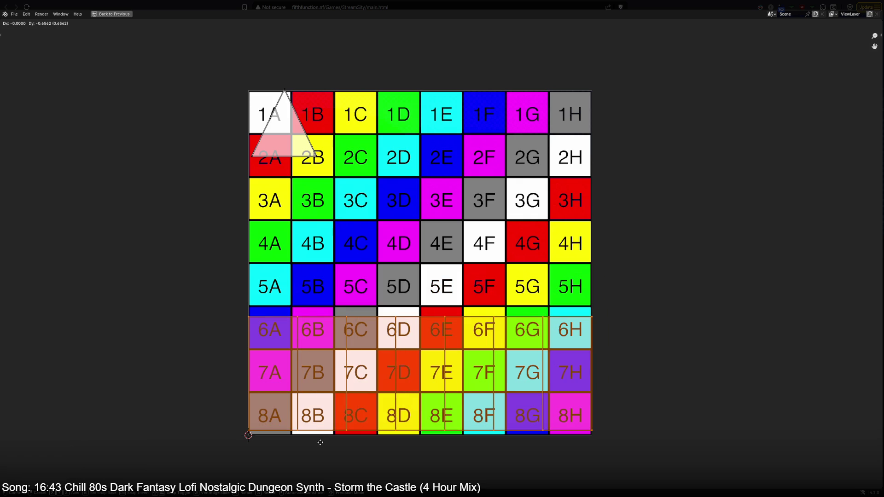
pyautogui.click(320, 441)
pyautogui.hotkey('ctrl', 'space')
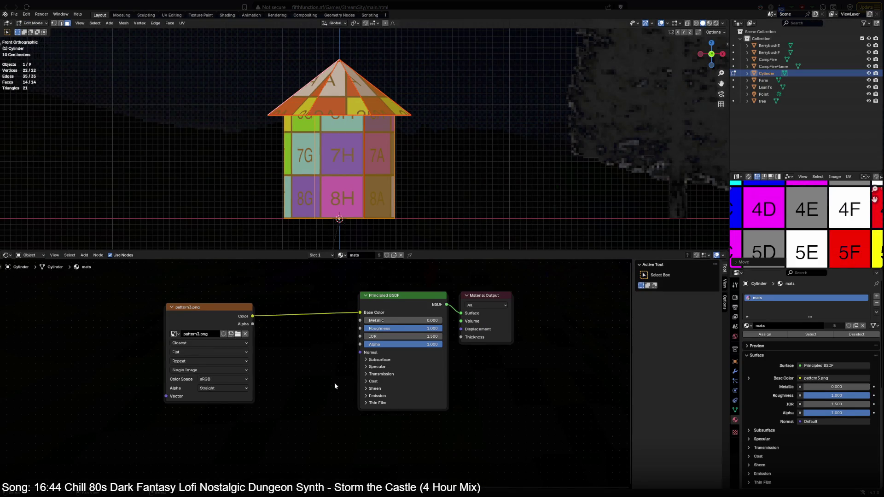
# Step: Inspect the textured hut from above, then edit its mesh with a single lower wall face selected
pyautogui.press('Tab')
pyautogui.moveTo(348, 139)
pyautogui.mouseDown(button='middle')
pyautogui.moveTo(386, 183)
pyautogui.moveTo(350, 125)
pyautogui.mouseUp(button='middle')
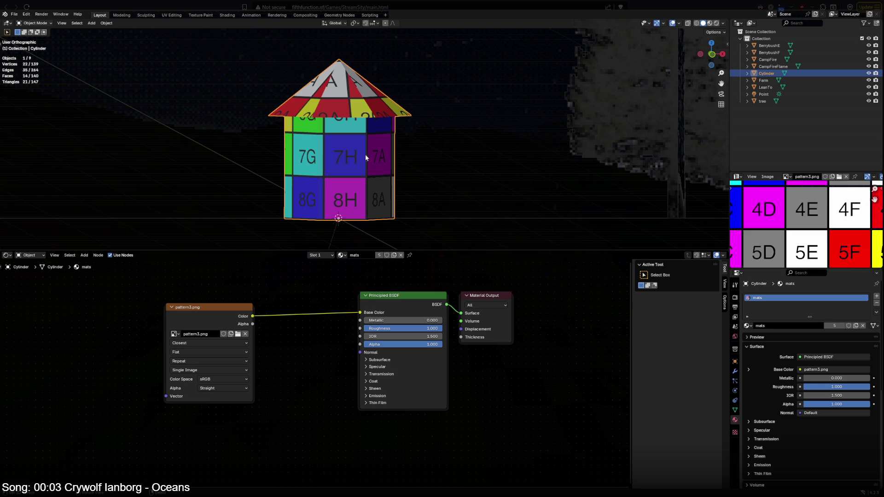
pyautogui.moveTo(358, 157)
pyautogui.mouseDown(button='middle')
pyautogui.moveTo(464, 183)
pyautogui.moveTo(475, 172)
pyautogui.moveTo(500, 188)
pyautogui.moveTo(382, 165)
pyautogui.moveTo(407, 132)
pyautogui.moveTo(399, 174)
pyautogui.moveTo(423, 182)
pyautogui.mouseUp(button='middle')
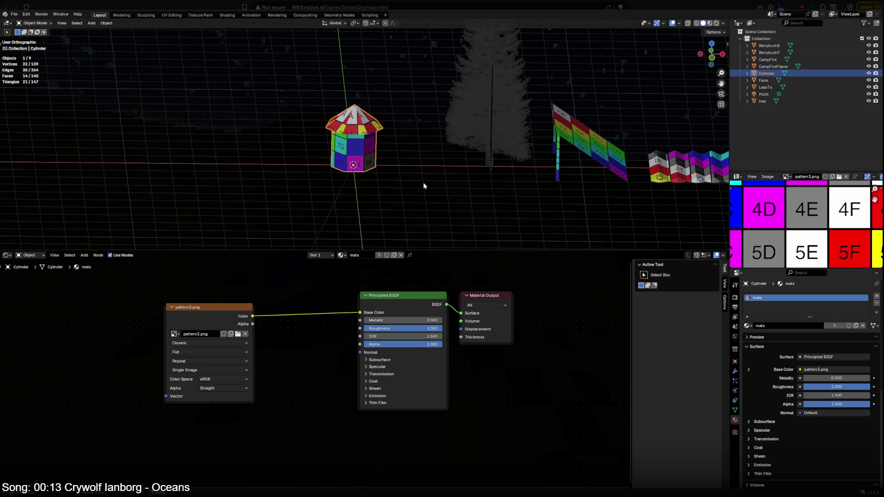
pyautogui.press('KP_Decimal')
pyautogui.press('Tab')
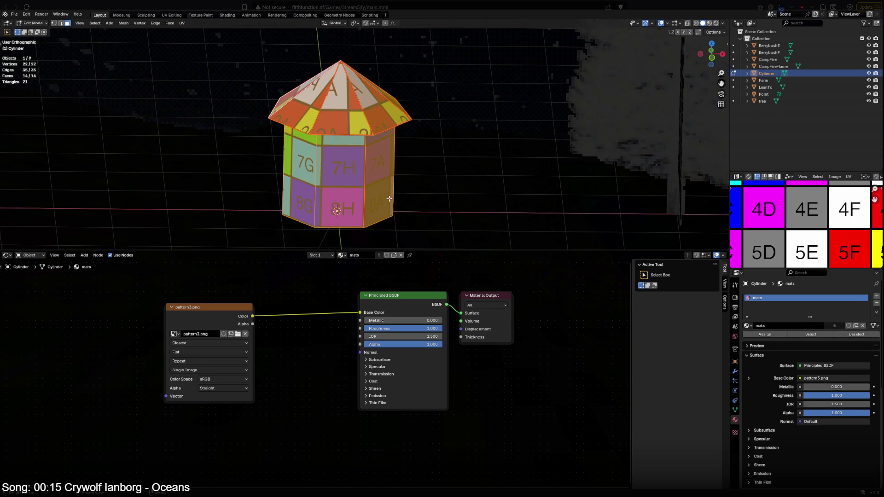
pyautogui.click(347, 169)
pyautogui.scroll(-5, 346, 169)
pyautogui.scroll(-4, 311, 167)
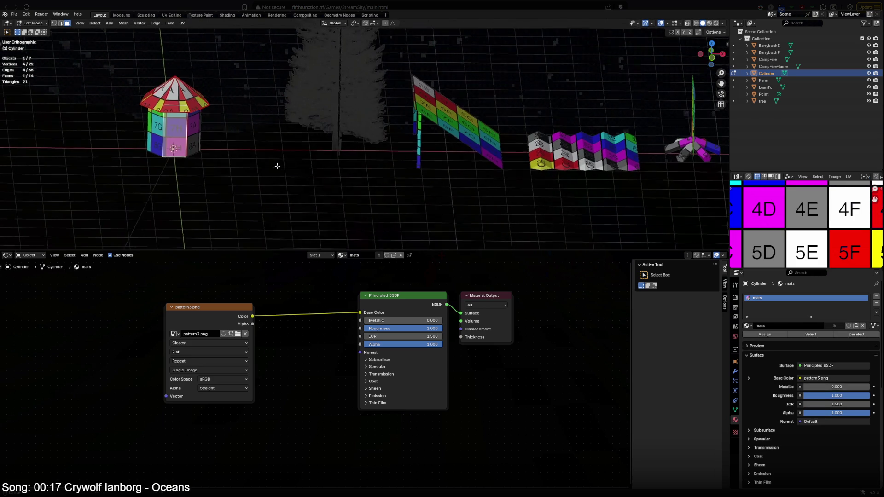
pyautogui.keyDown('shift'); pyautogui.moveTo(276, 166); pyautogui.dragTo(137, 163, button='middle'); pyautogui.keyUp('shift')
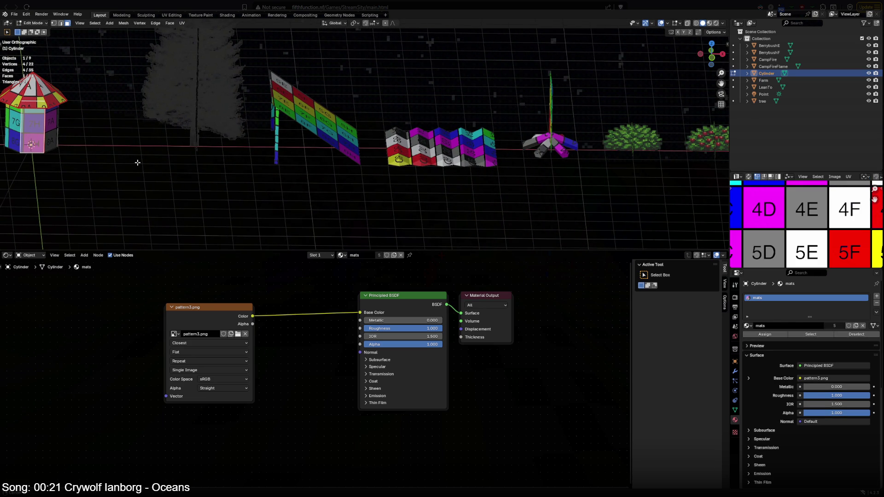
pyautogui.moveTo(138, 162)
pyautogui.keyDown('shift'); pyautogui.mouseDown(button='middle')
pyautogui.moveTo(415, 187)
pyautogui.moveTo(442, 197)
pyautogui.mouseUp(button='middle'); pyautogui.keyUp('shift')
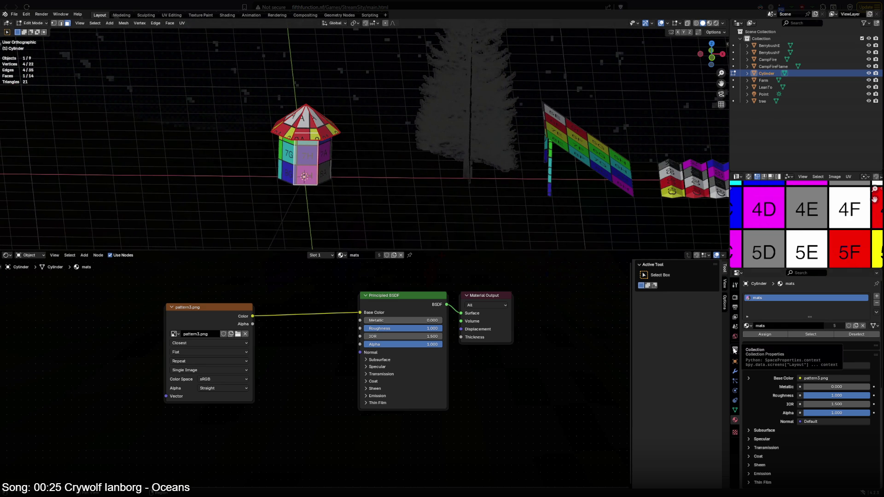
pyautogui.scroll(-3, 760, 422)
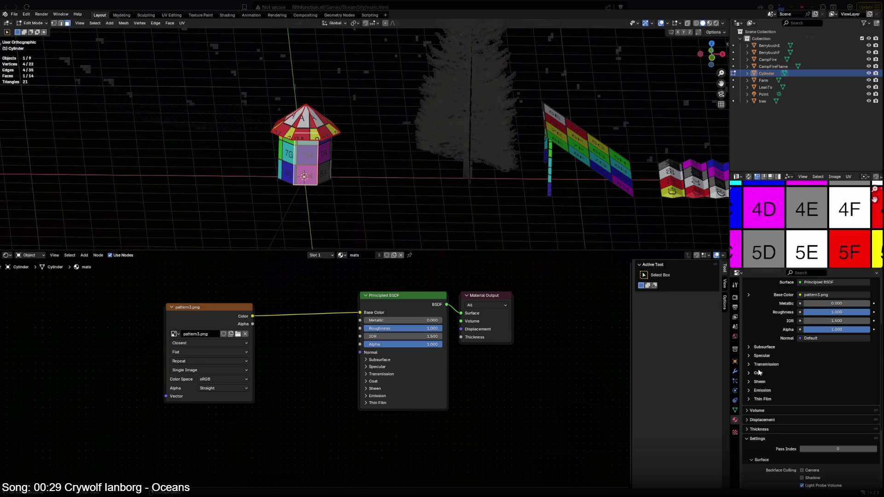
pyautogui.scroll(-3, 760, 354)
pyautogui.scroll(-2, 766, 387)
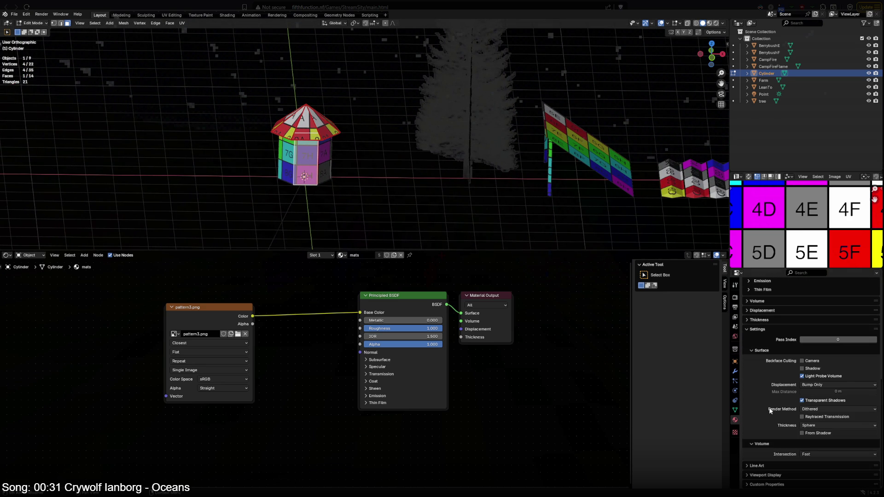
pyautogui.click(767, 475)
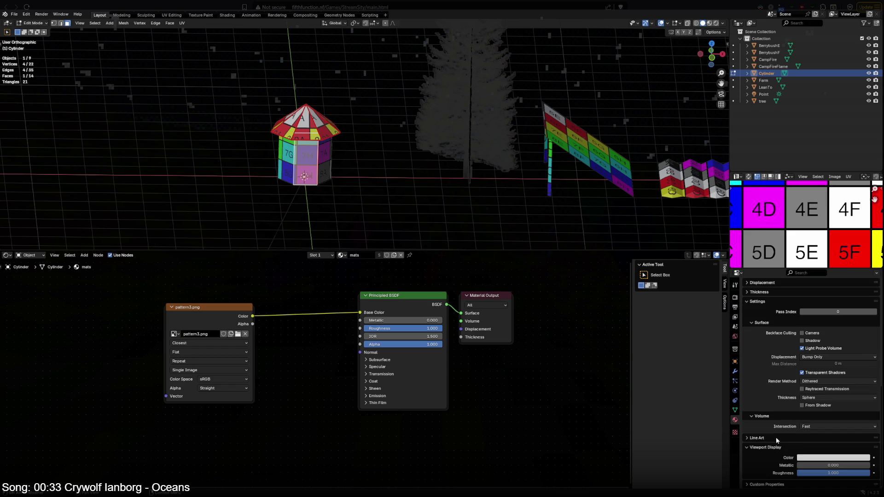
pyautogui.click(805, 457)
pyautogui.moveTo(866, 359); pyautogui.dragTo(867, 409)
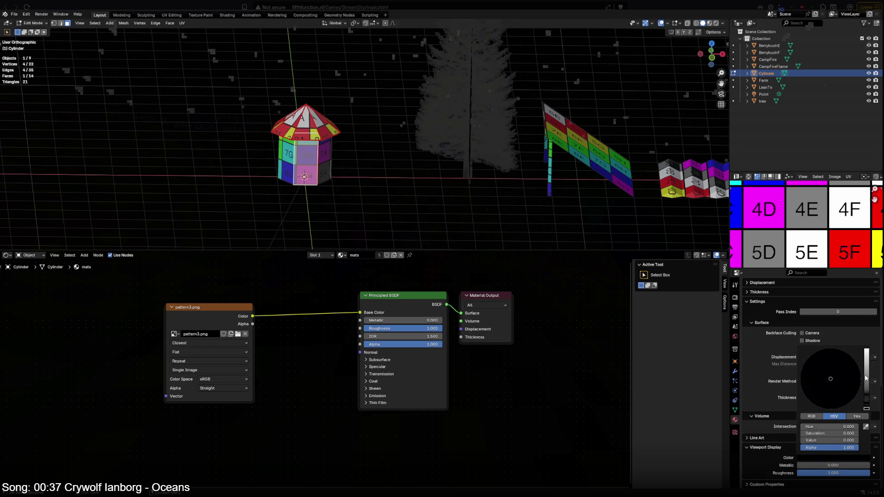
pyautogui.press('Return')
pyautogui.scroll(4, 357, 222)
pyautogui.moveTo(347, 221)
pyautogui.mouseDown(button='middle')
pyautogui.moveTo(332, 203)
pyautogui.moveTo(345, 207)
pyautogui.mouseUp(button='middle')
pyautogui.press('Tab')
pyautogui.scroll(-3, 349, 201)
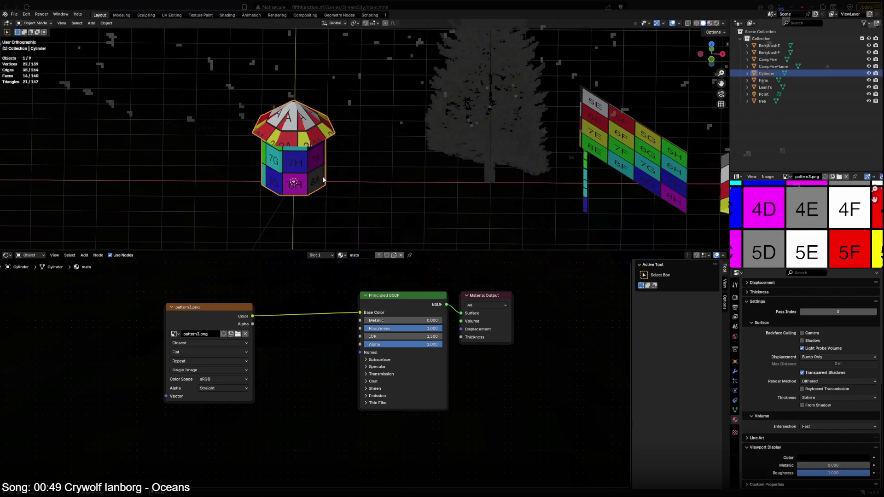
pyautogui.press('Tab')
pyautogui.scroll(5, 774, 335)
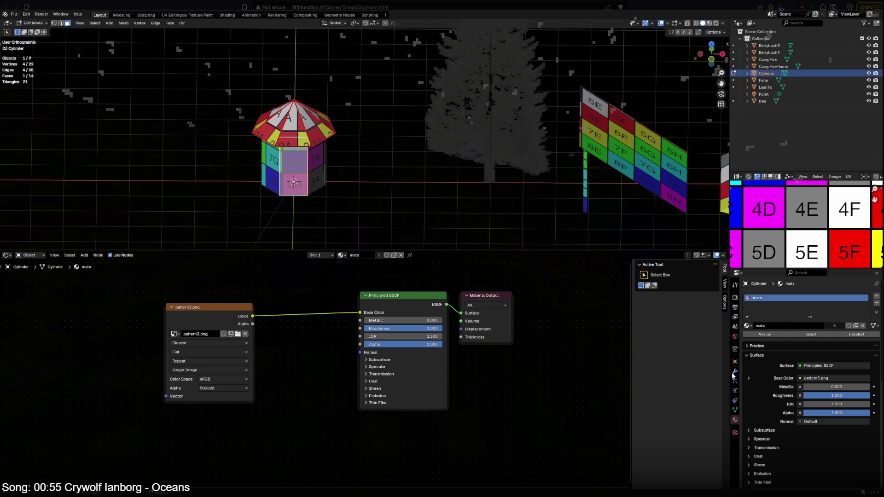
pyautogui.scroll(-10, 760, 364)
pyautogui.scroll(-3, 794, 414)
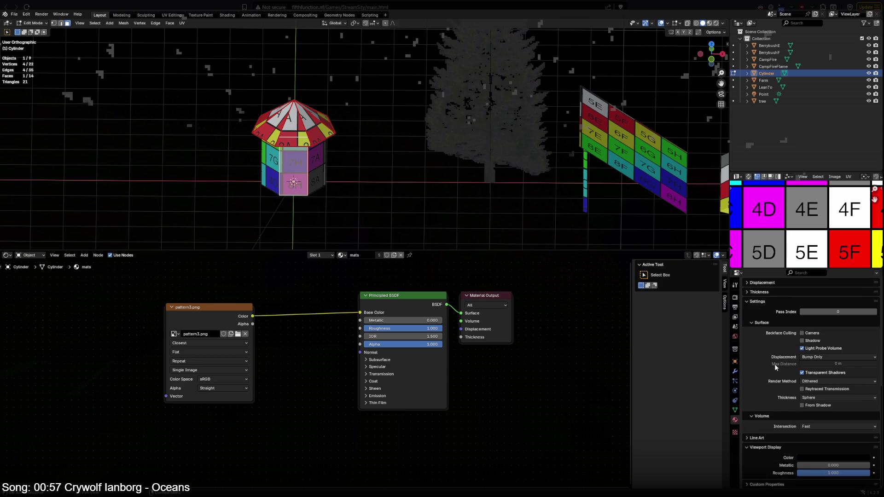
pyautogui.click(817, 458)
pyautogui.moveTo(867, 387)
pyautogui.mouseDown()
pyautogui.moveTo(867, 351)
pyautogui.moveTo(867, 409)
pyautogui.moveTo(866, 351)
pyautogui.mouseUp()
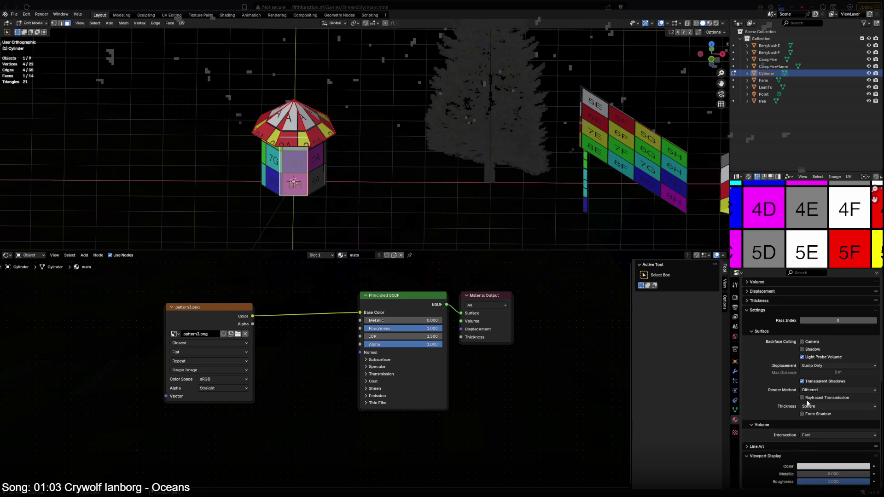
pyautogui.click(818, 468)
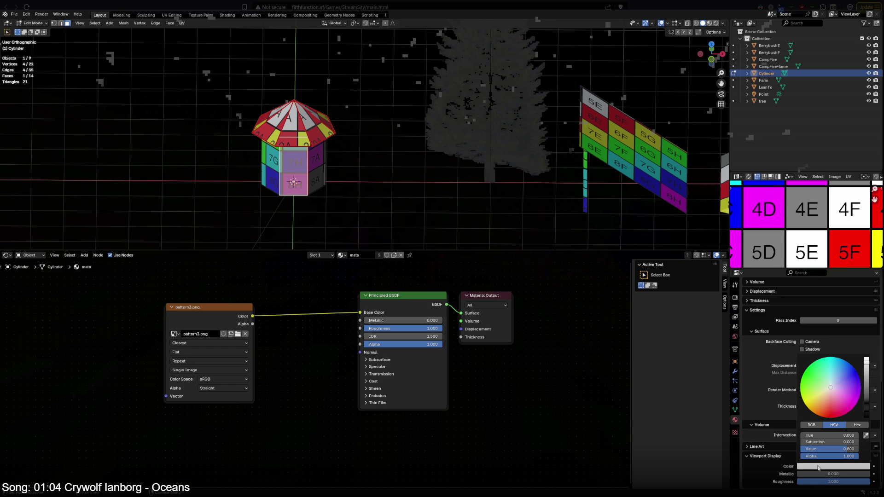
pyautogui.click(770, 465)
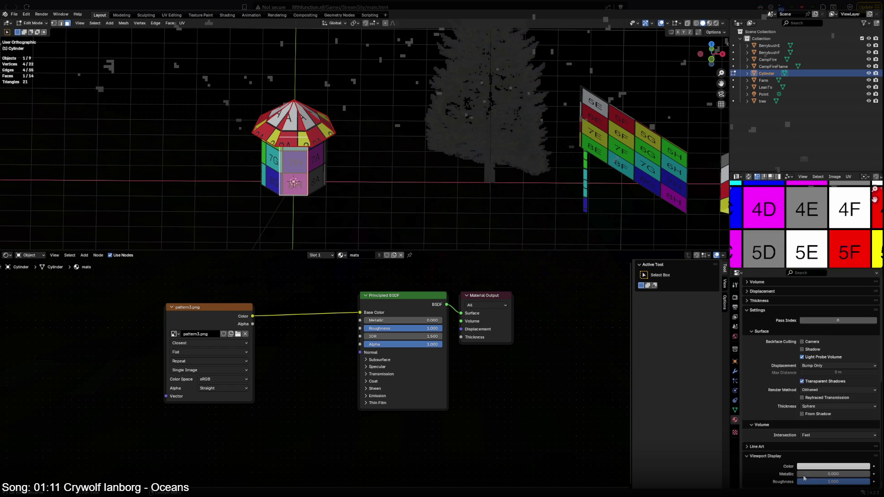
pyautogui.scroll(10, 764, 452)
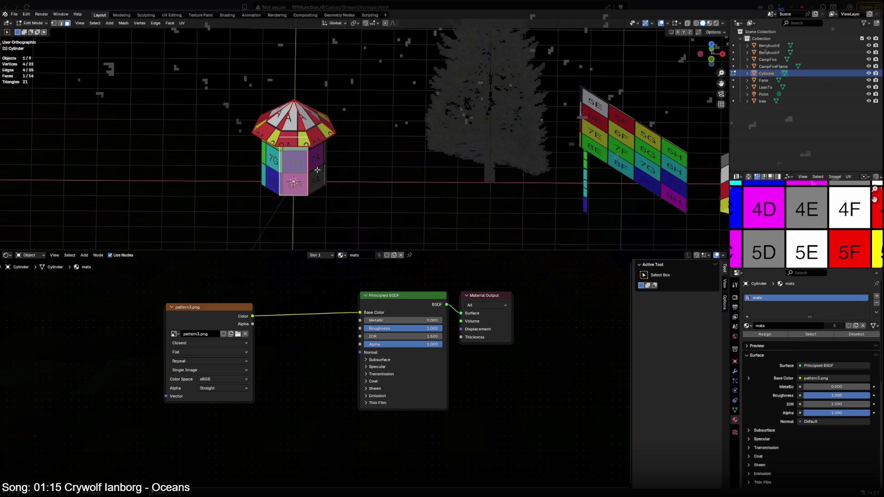
# Step: In top view, move the whole hut 10 m along X beside the other patterned objects
pyautogui.press('Tab')
pyautogui.moveTo(324, 168); pyautogui.dragTo(296, 158, button='middle')
pyautogui.moveTo(331, 159); pyautogui.dragTo(302, 158, button='middle')
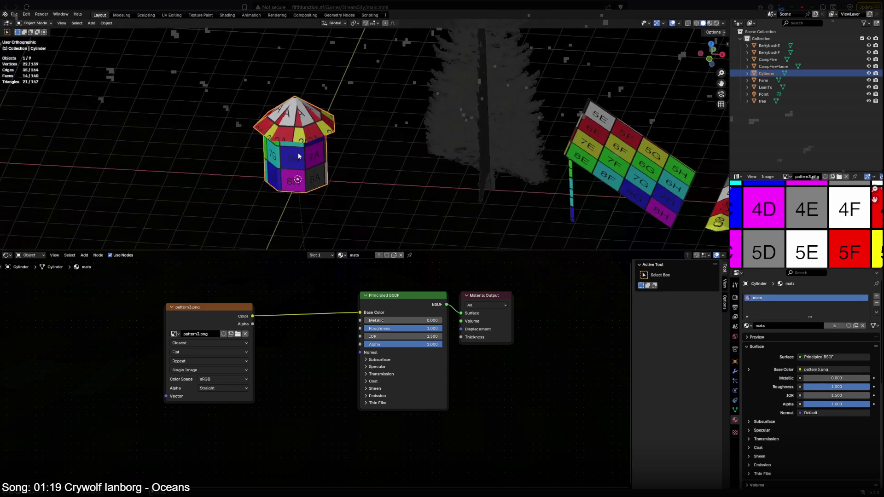
pyautogui.press('KP_7')
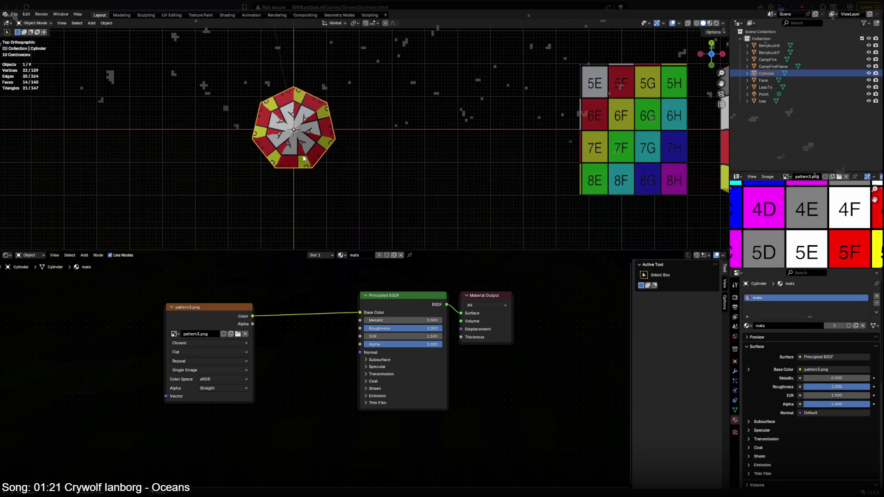
pyautogui.scroll(-3, 304, 161)
pyautogui.press('g')
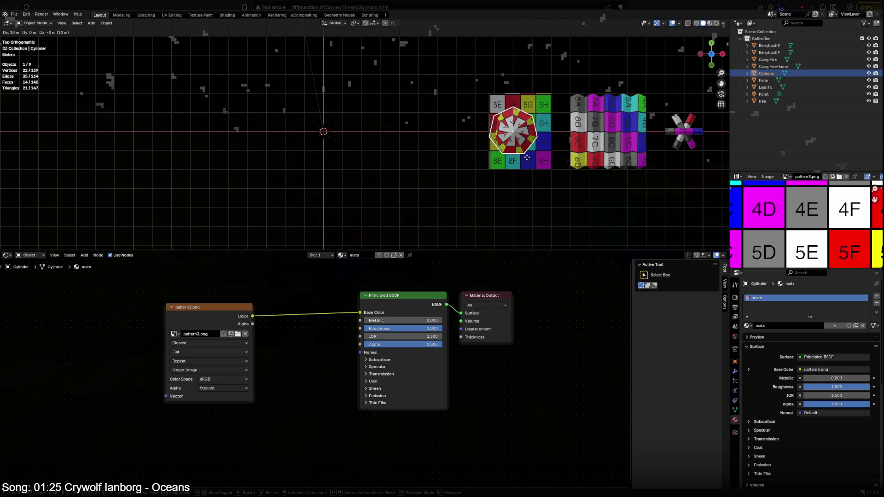
pyautogui.click(526, 157)
# Step: Scale the hut to twice its size, check it from the front and return to mesh editing
pyautogui.press('s')
pyautogui.press('2')
pyautogui.press('Return')
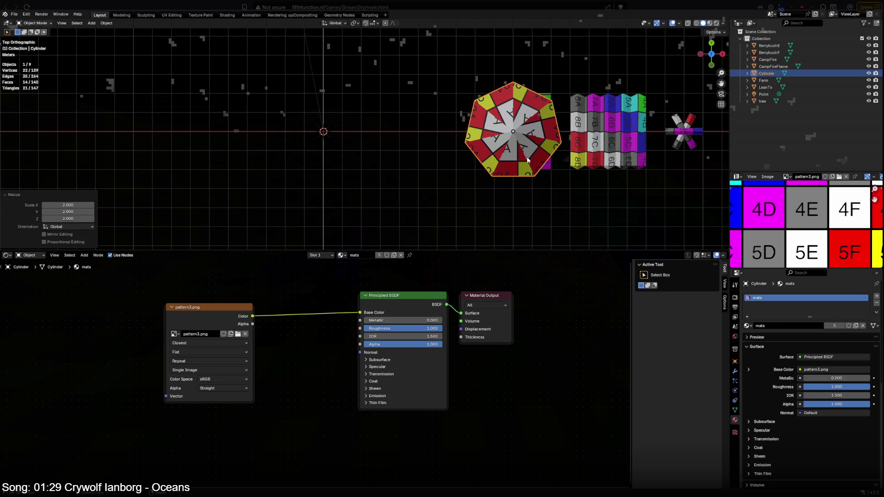
pyautogui.press('KP_1')
pyautogui.scroll(2, 484, 180)
pyautogui.scroll(3, 428, 178)
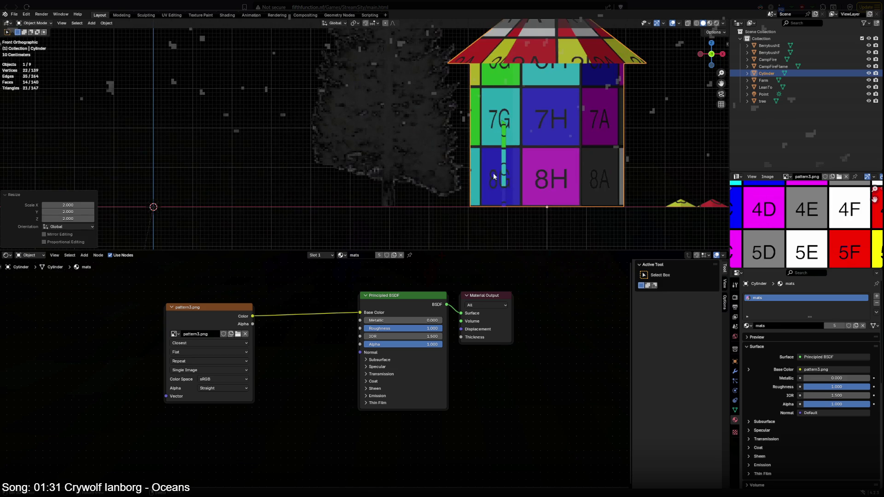
pyautogui.scroll(2, 493, 173)
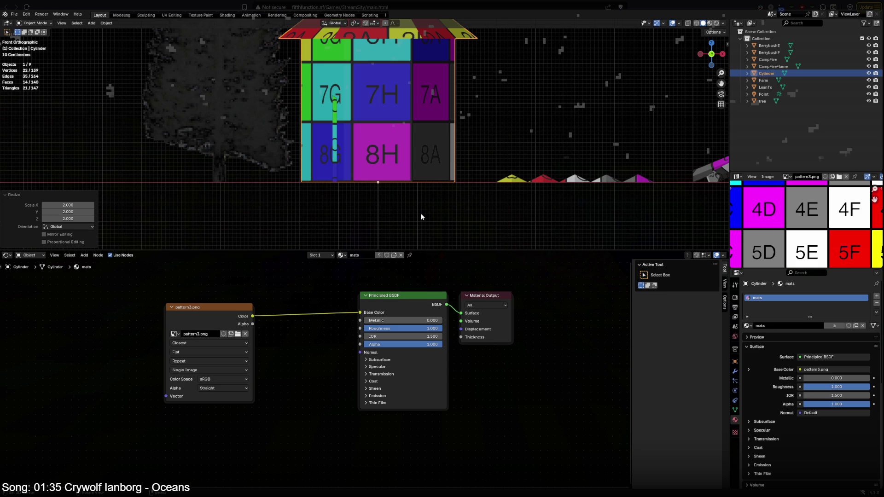
pyautogui.moveTo(420, 214)
pyautogui.mouseDown(button='middle')
pyautogui.moveTo(367, 210)
pyautogui.moveTo(381, 200)
pyautogui.moveTo(359, 194)
pyautogui.moveTo(414, 201)
pyautogui.moveTo(386, 142)
pyautogui.moveTo(397, 154)
pyautogui.mouseUp(button='middle')
pyautogui.press('Tab')
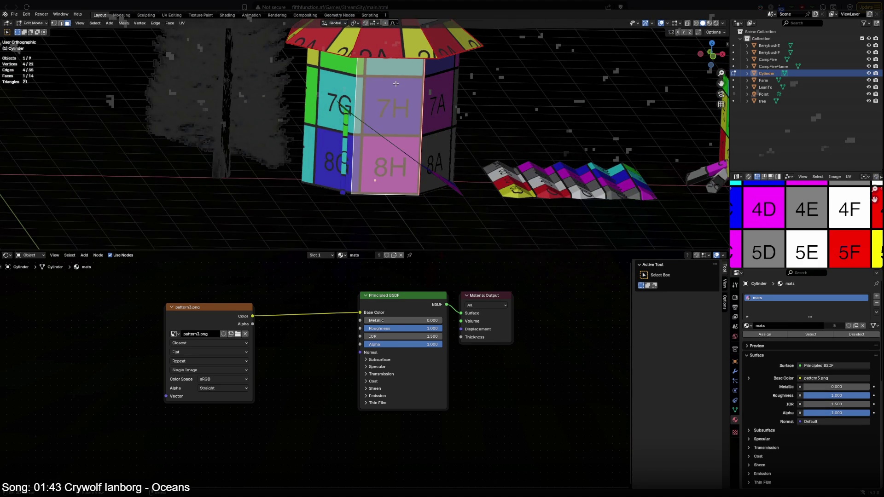
# Step: In front wireframe view, select the roof cone faces and lower the roof 1 m along Z
pyautogui.moveTo(395, 83); pyautogui.dragTo(387, 97, button='middle')
pyautogui.press('KP_1')
pyautogui.scroll(1, 384, 103)
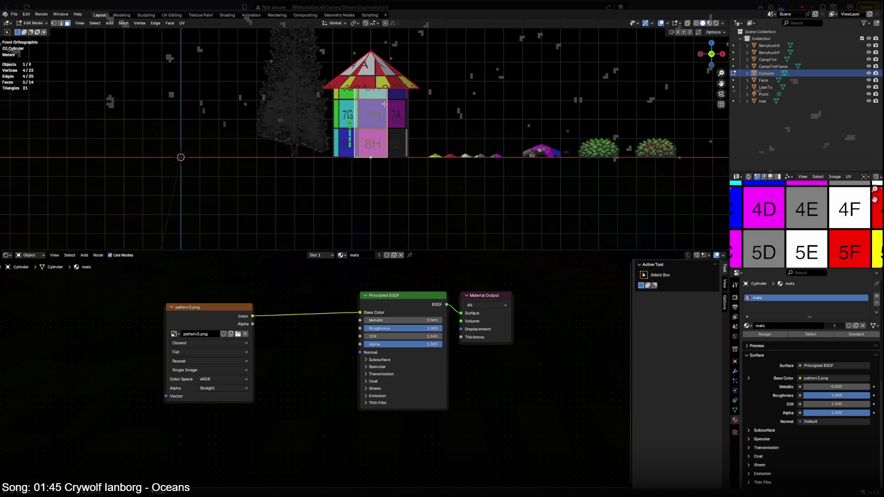
pyautogui.press('z')
pyautogui.click(367, 78)
pyautogui.moveTo(325, 41); pyautogui.dragTo(440, 91)
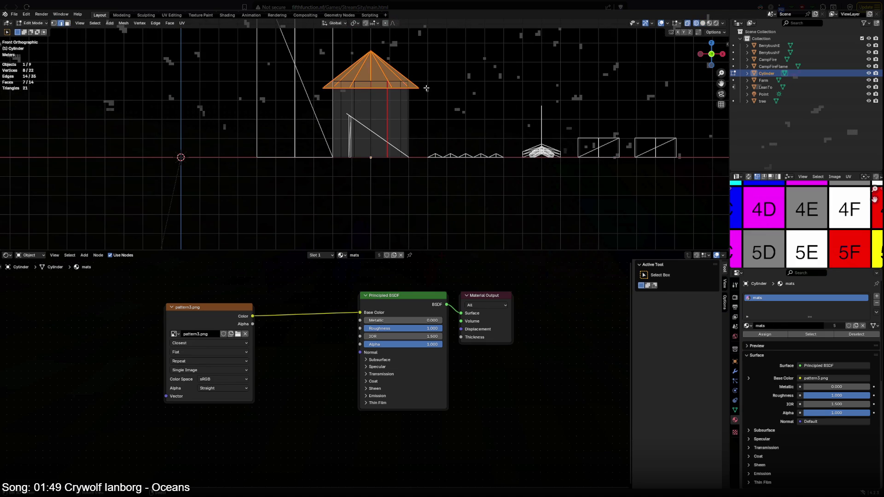
pyautogui.press('a')
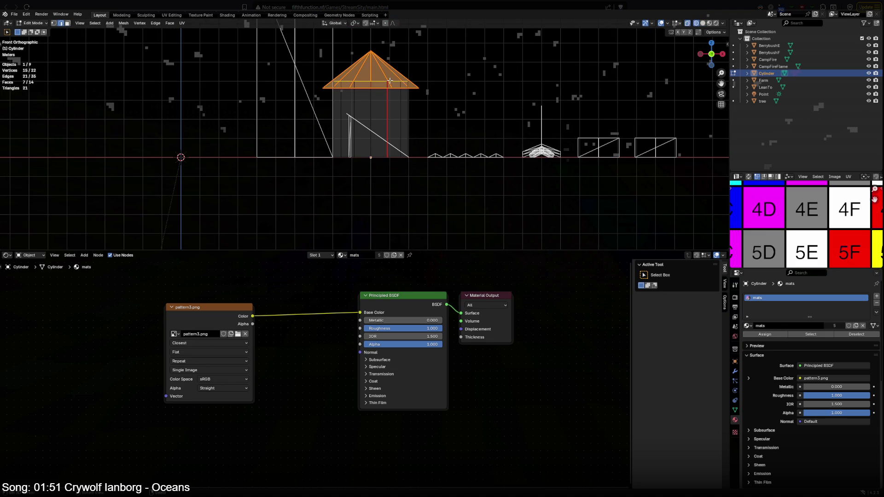
pyautogui.press('g')
pyautogui.press('z')
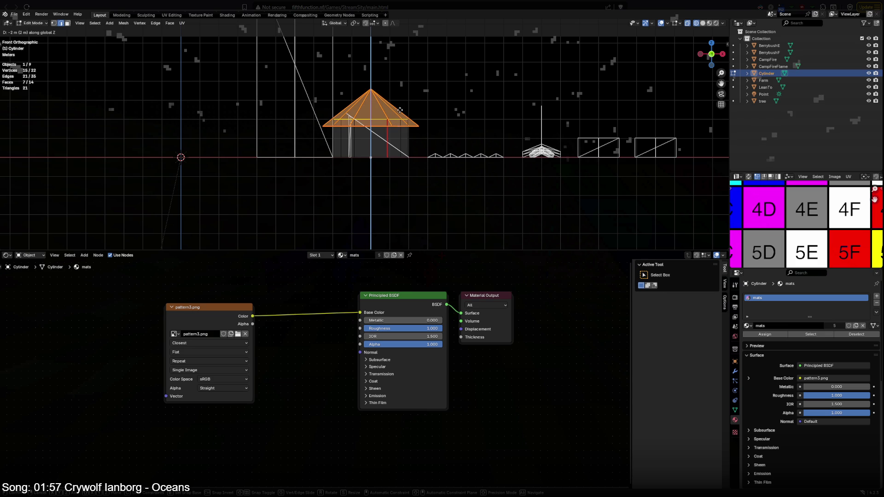
pyautogui.click(411, 150)
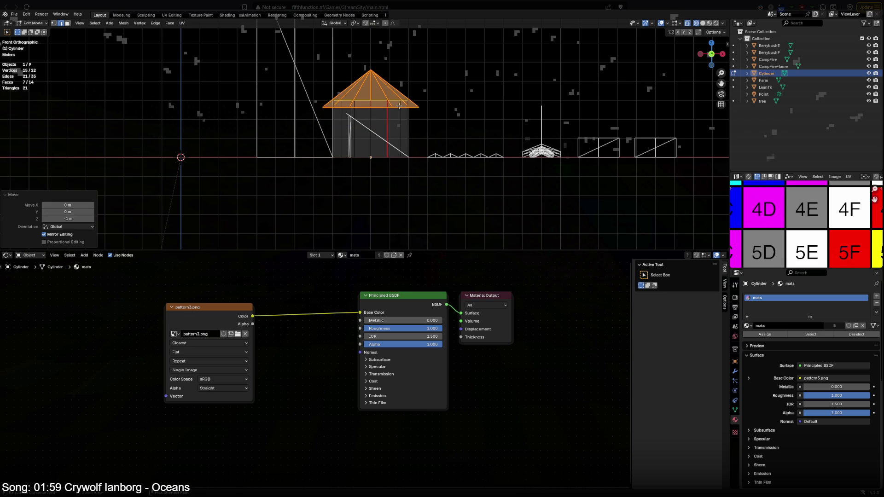
# Step: Preview the hut in the browser game and return to the Blender scene
pyautogui.hotkey('alt', 'Tab')
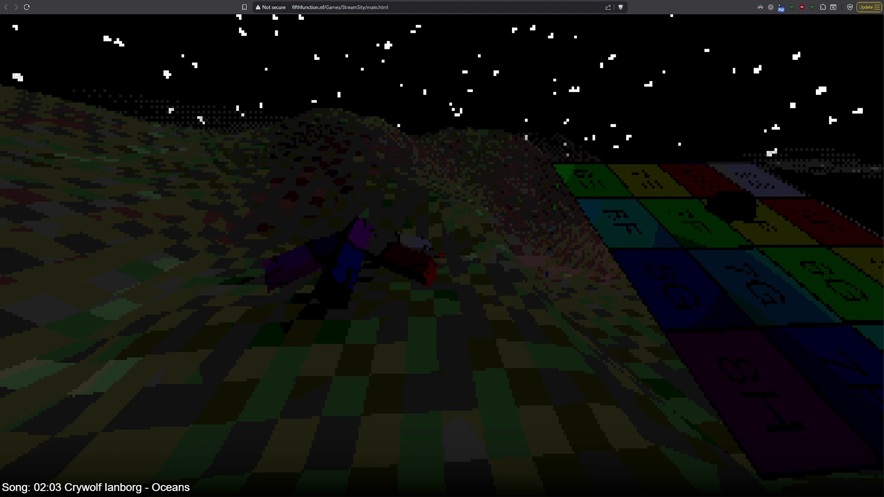
pyautogui.hotkey('alt', 'Tab')
pyautogui.scroll(5, 373, 156)
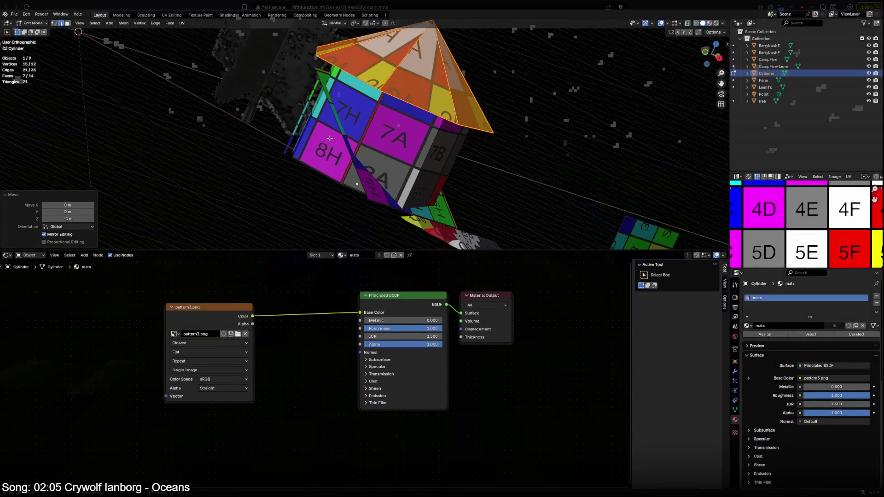
# Step: Move the hut to a new spot, then lower its roof cone 1 m along Z
pyautogui.press('Tab')
pyautogui.click(566, 115)
pyautogui.press('g')
pyautogui.click(615, 139)
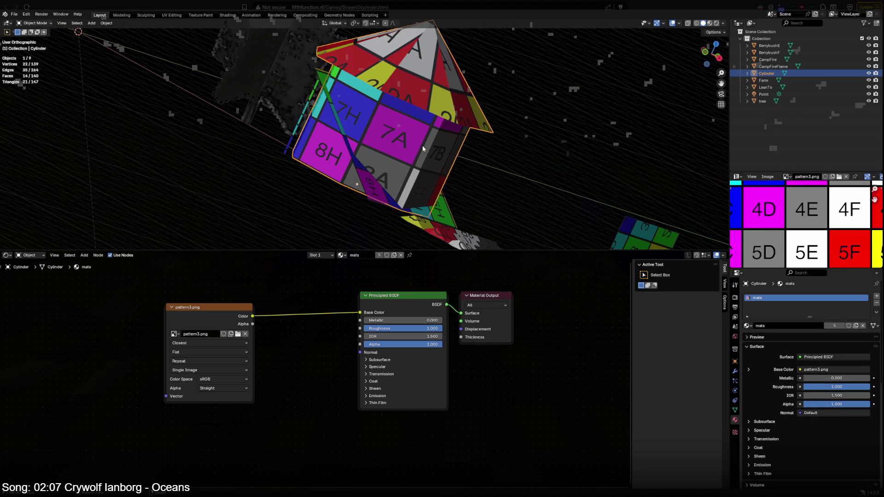
pyautogui.press('KP_1')
pyautogui.press('Tab')
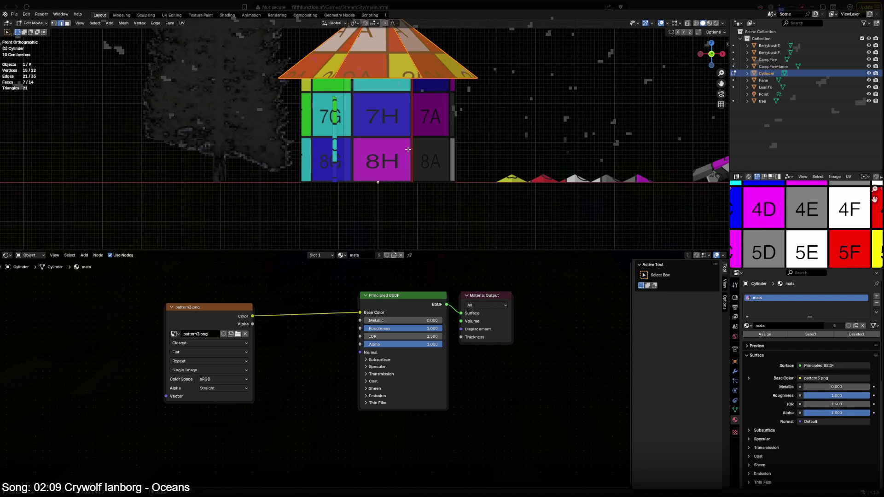
pyautogui.press('g')
pyautogui.press('z')
pyautogui.click(403, 168)
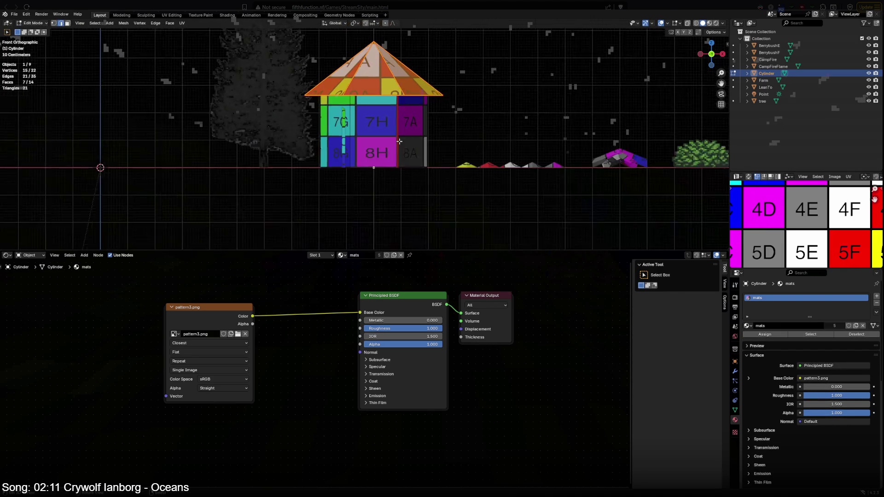
pyautogui.scroll(-3, 401, 165)
pyautogui.scroll(-2, 397, 160)
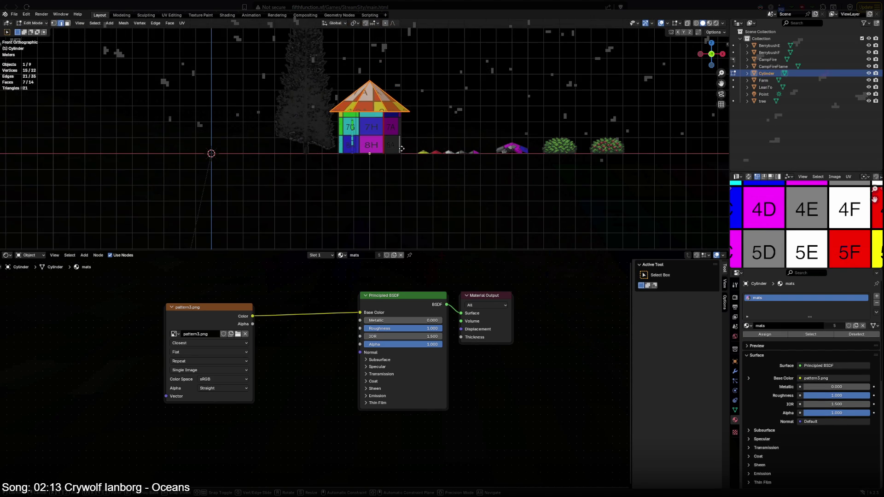
pyautogui.write('gz-1')
pyautogui.press('Return')
pyautogui.scroll(5, 396, 153)
pyautogui.moveTo(396, 153)
pyautogui.mouseDown(button='middle')
pyautogui.moveTo(334, 150)
pyautogui.moveTo(398, 155)
pyautogui.mouseUp(button='middle')
# Step: Undo and redo the move, then drop the hut at another position and view it from the front
pyautogui.press('Tab')
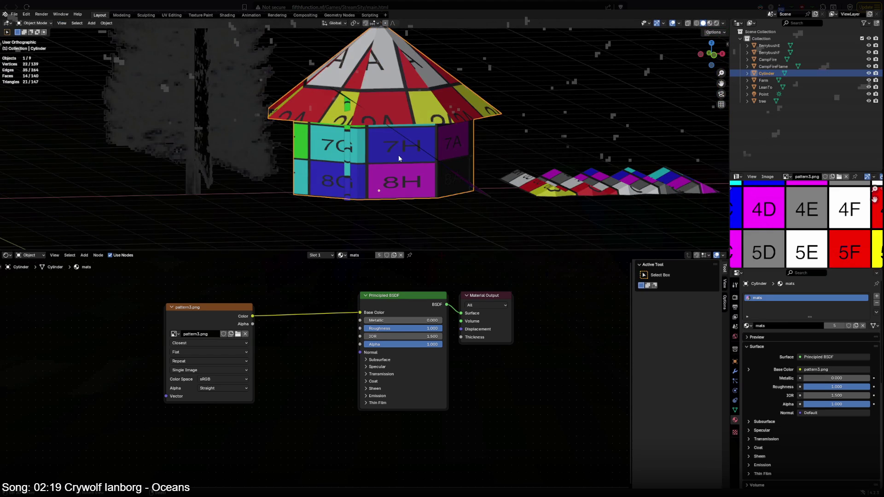
pyautogui.hotkey('ctrl', 'z')
pyautogui.hotkey('ctrl', 'shift', 'z')
pyautogui.moveTo(394, 117)
pyautogui.mouseDown(button='middle')
pyautogui.moveTo(335, 122)
pyautogui.moveTo(313, 140)
pyautogui.mouseUp(button='middle')
pyautogui.press('g')
pyautogui.click(434, 96)
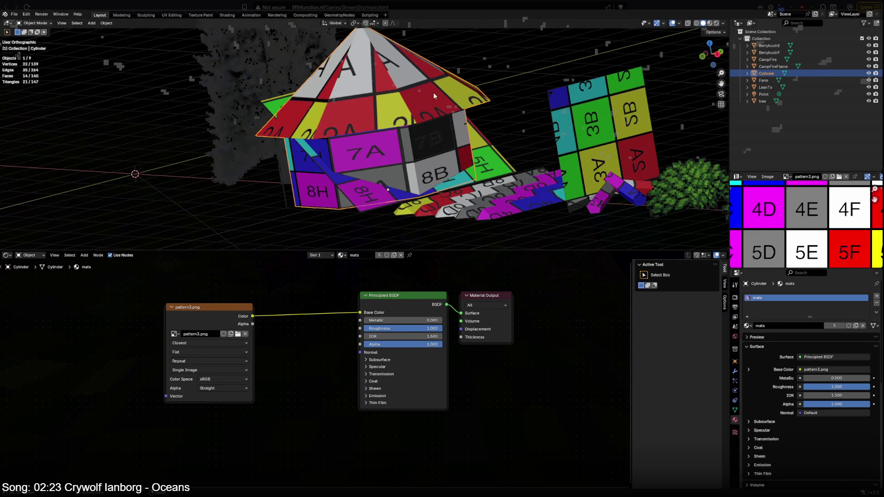
pyautogui.press('KP_1')
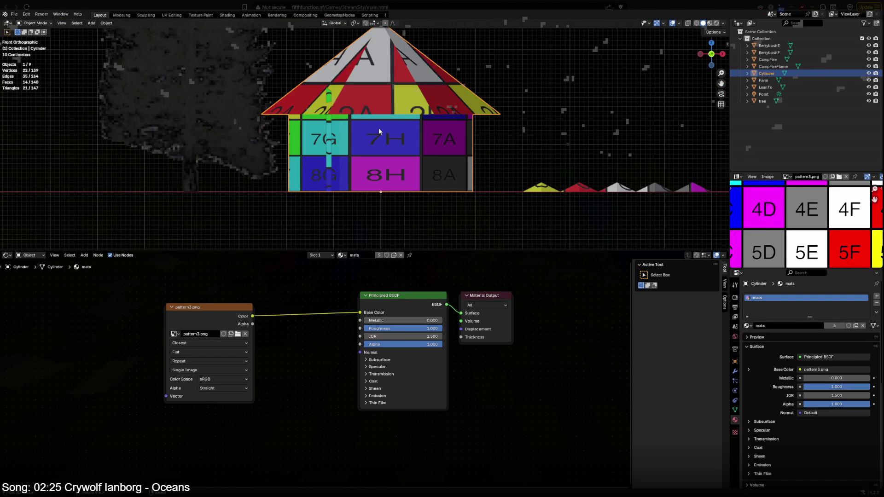
# Step: Raise the roof cone 0.5 m to rest on the walls and view the scene from above
pyautogui.press('Tab')
pyautogui.press('g')
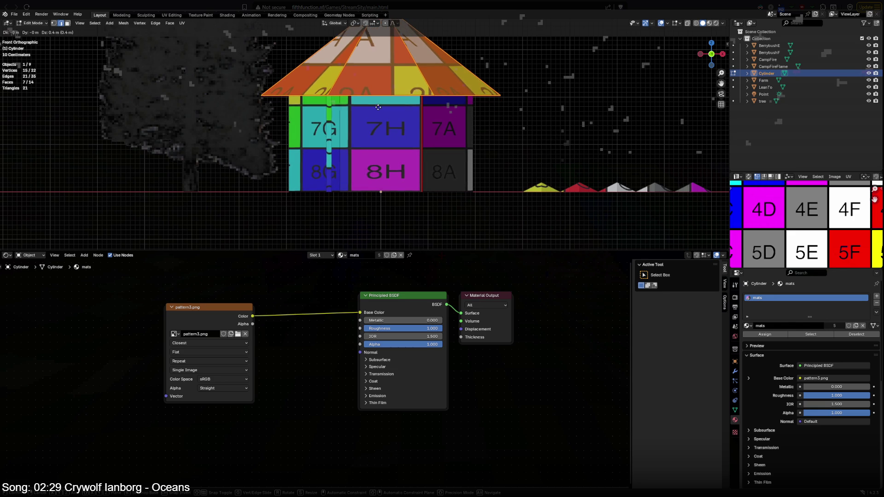
pyautogui.click(379, 107)
pyautogui.scroll(-2, 378, 107)
pyautogui.moveTo(379, 131); pyautogui.dragTo(365, 145, button='middle')
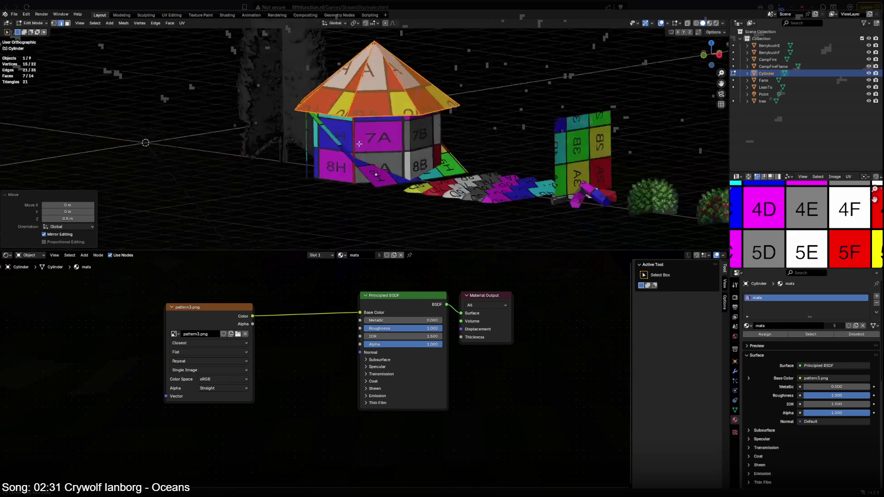
pyautogui.press('Tab')
pyautogui.press('KP_1')
pyautogui.press('KP_7')
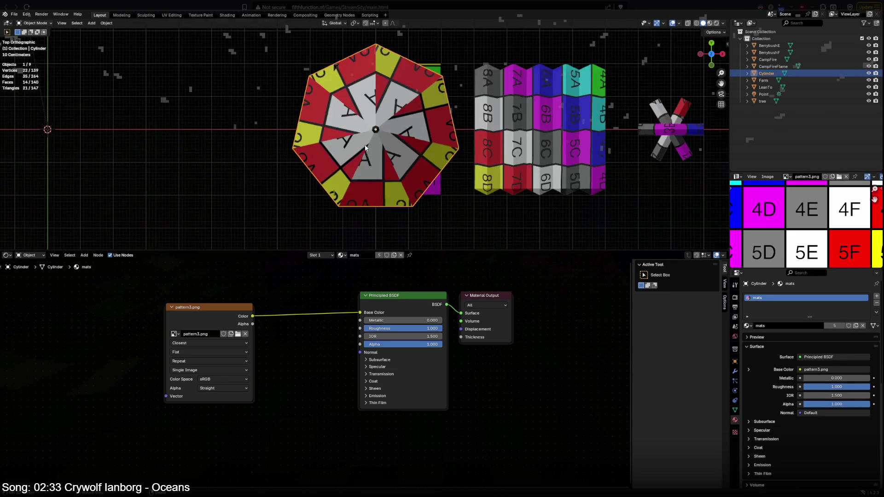
pyautogui.scroll(-2, 366, 147)
# Step: In wireframe, move the hut 10 m along X and return to material preview shading
pyautogui.hotkey('shift', 'z')
pyautogui.press('g')
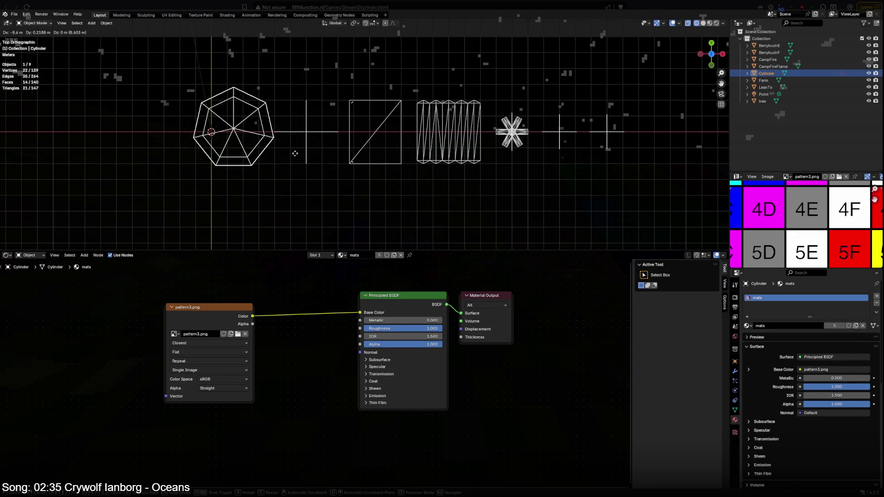
pyautogui.click(292, 154)
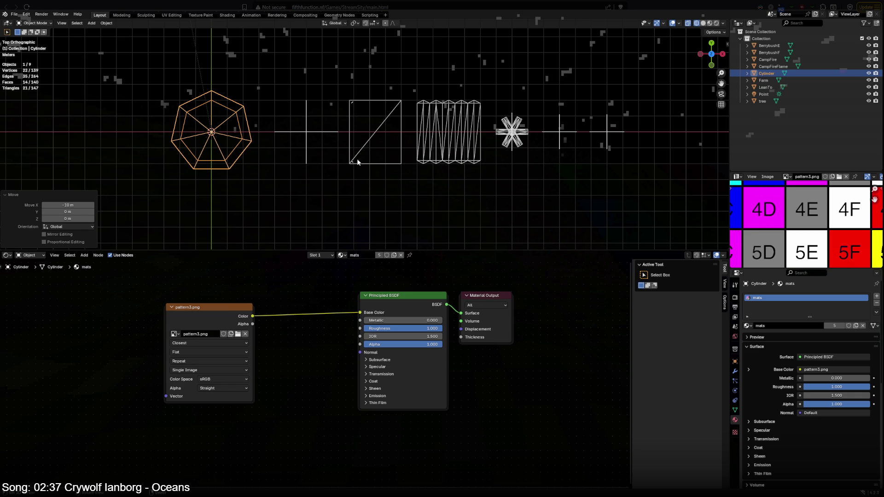
pyautogui.moveTo(354, 161)
pyautogui.mouseDown(button='middle')
pyautogui.moveTo(178, 151)
pyautogui.moveTo(245, 146)
pyautogui.mouseUp(button='middle')
pyautogui.hotkey('shift', 'z')
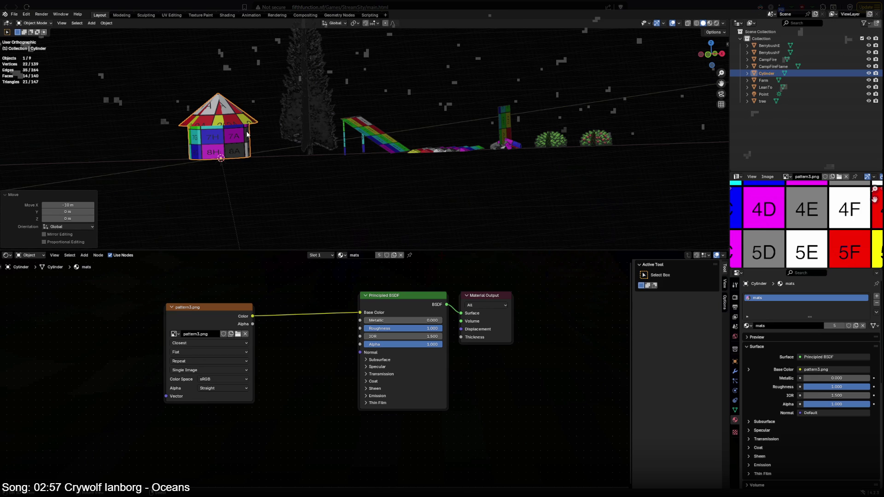
# Step: Save the blend file and switch to the browser game
pyautogui.hotkey('ctrl', 's')
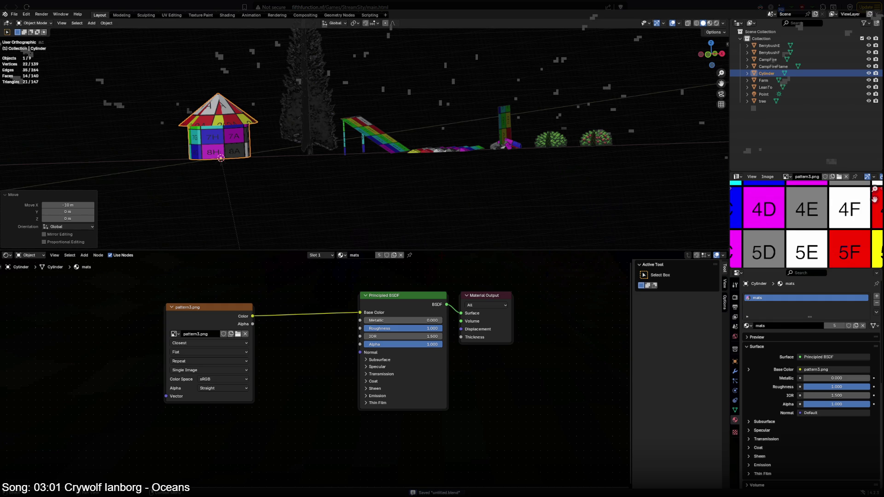
pyautogui.hotkey('alt', 'Tab')
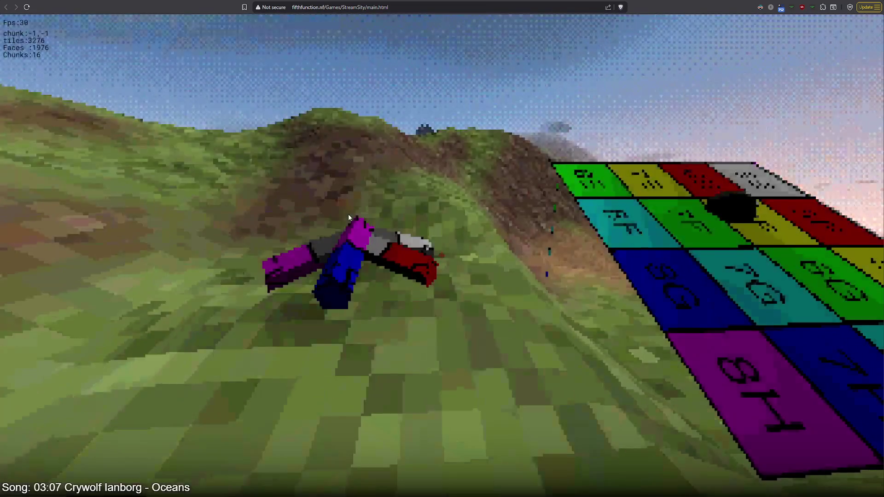
# Step: Capture the game camera and look over the daylight hills and lettered tile panel
pyautogui.click(349, 217)
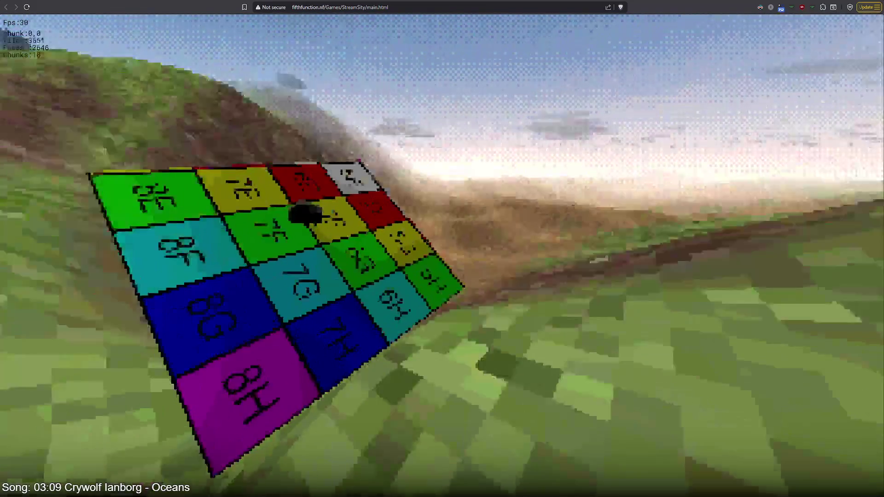